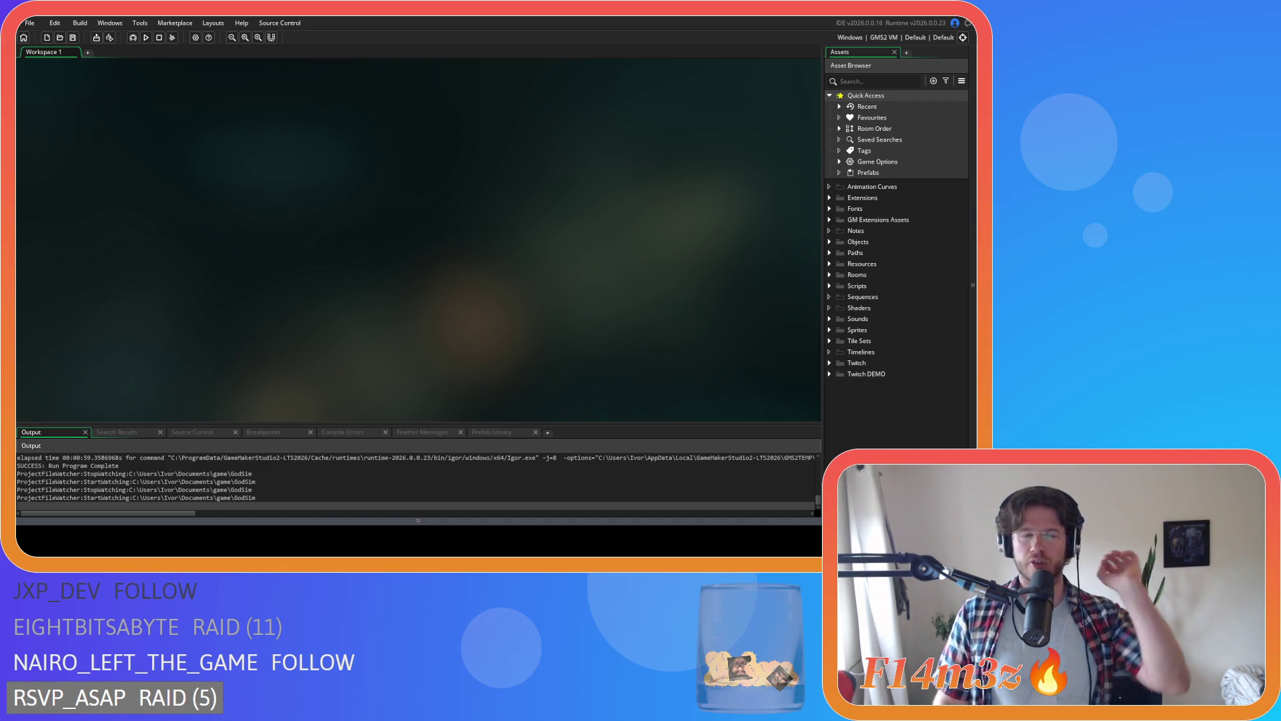
- Switch from GameMaker Studio to the Aseprite home screen with Alt+Tab
key("alt+Tab")
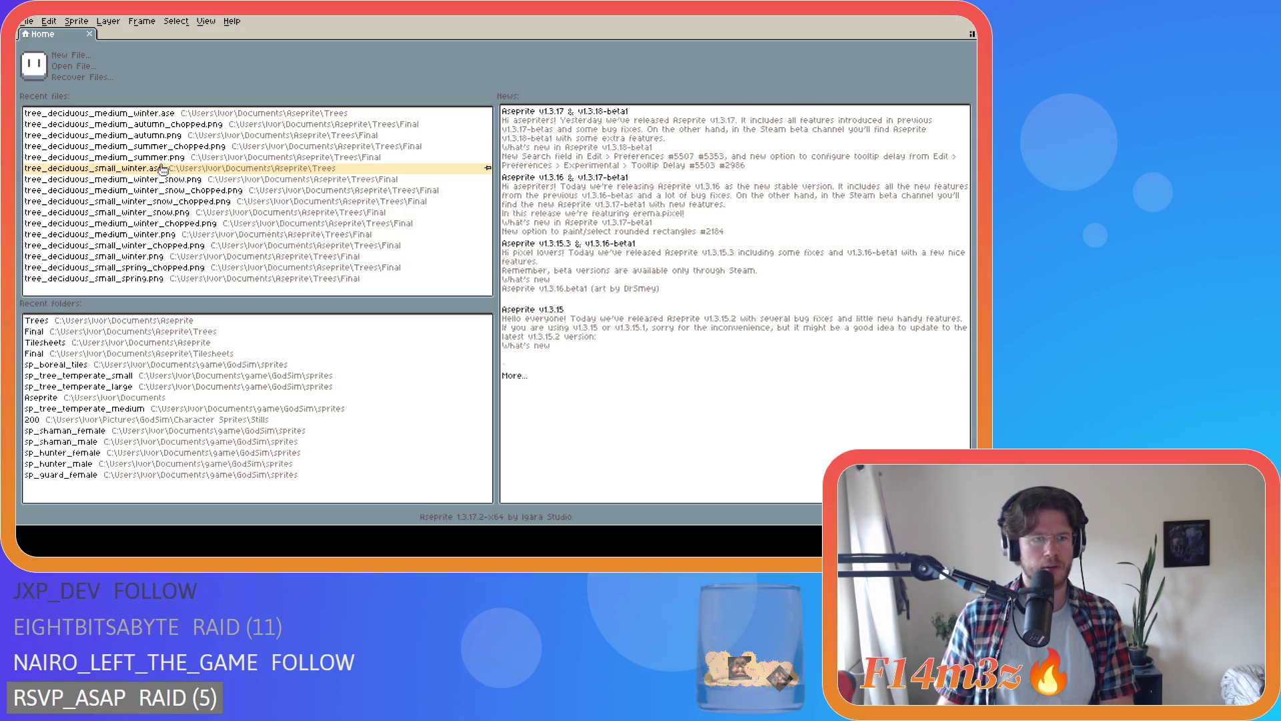
- Open tree_deciduous_small_winter.ase and tree_deciduous_medium_winter.ase in their own tabs
left_click(163, 169)
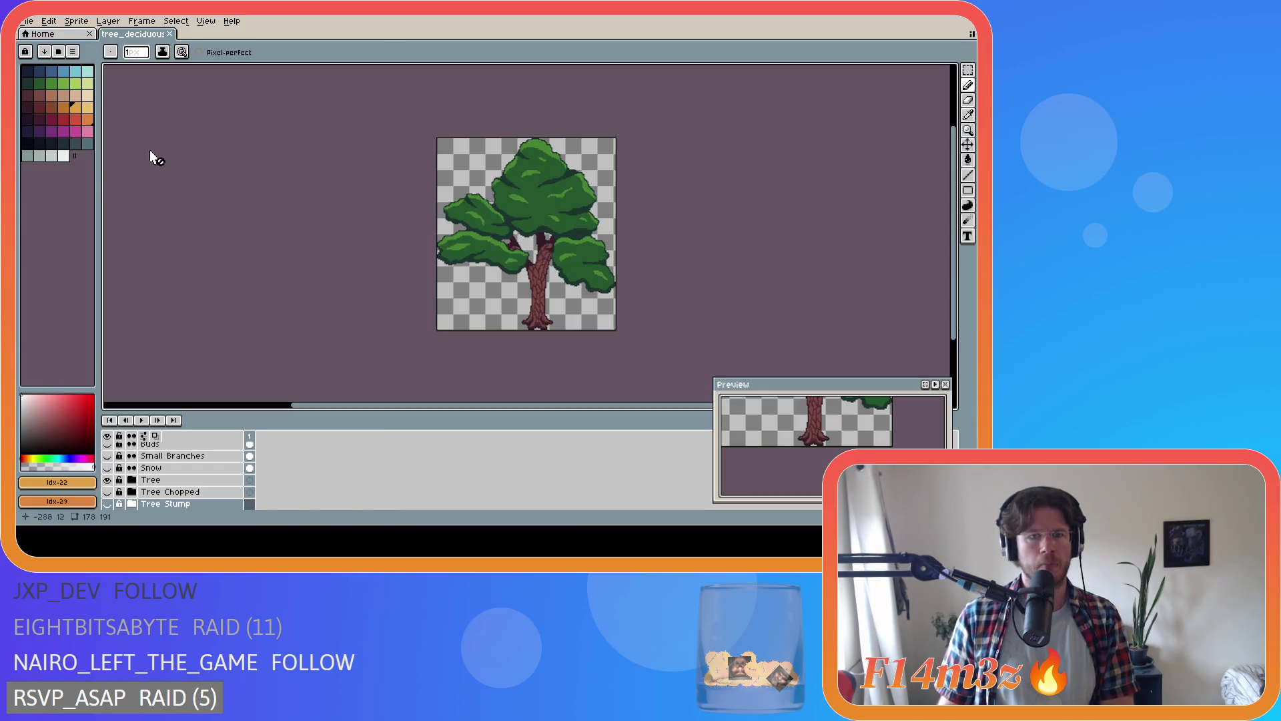
left_click(28, 21)
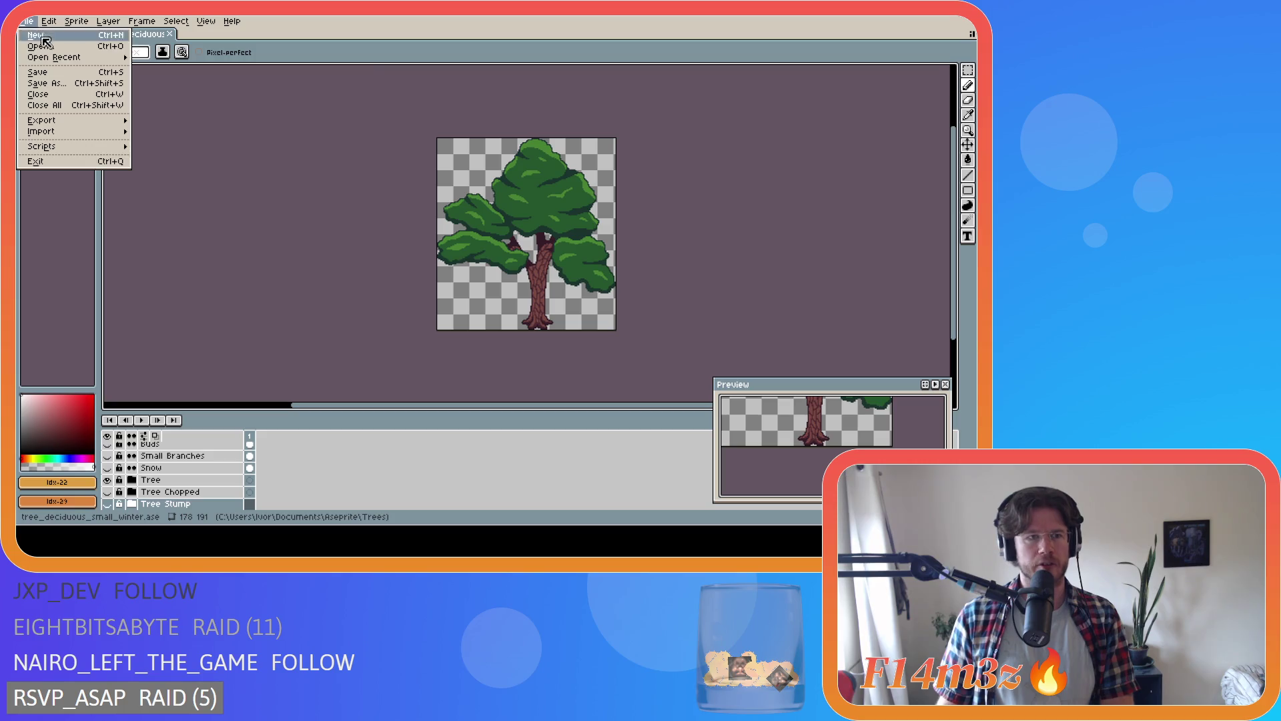
mouse_move(56, 59)
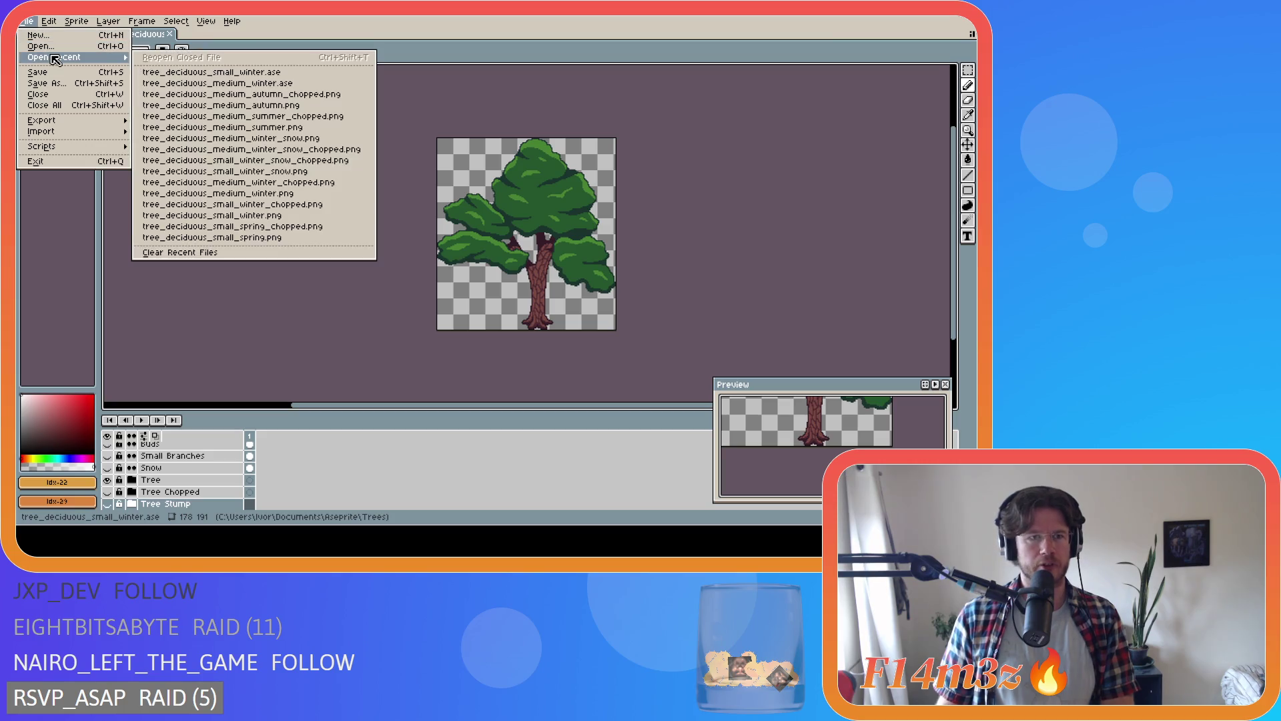
left_click(206, 83)
- Open a third, larger deciduous tree sprite from the recent files list
left_click(28, 21)
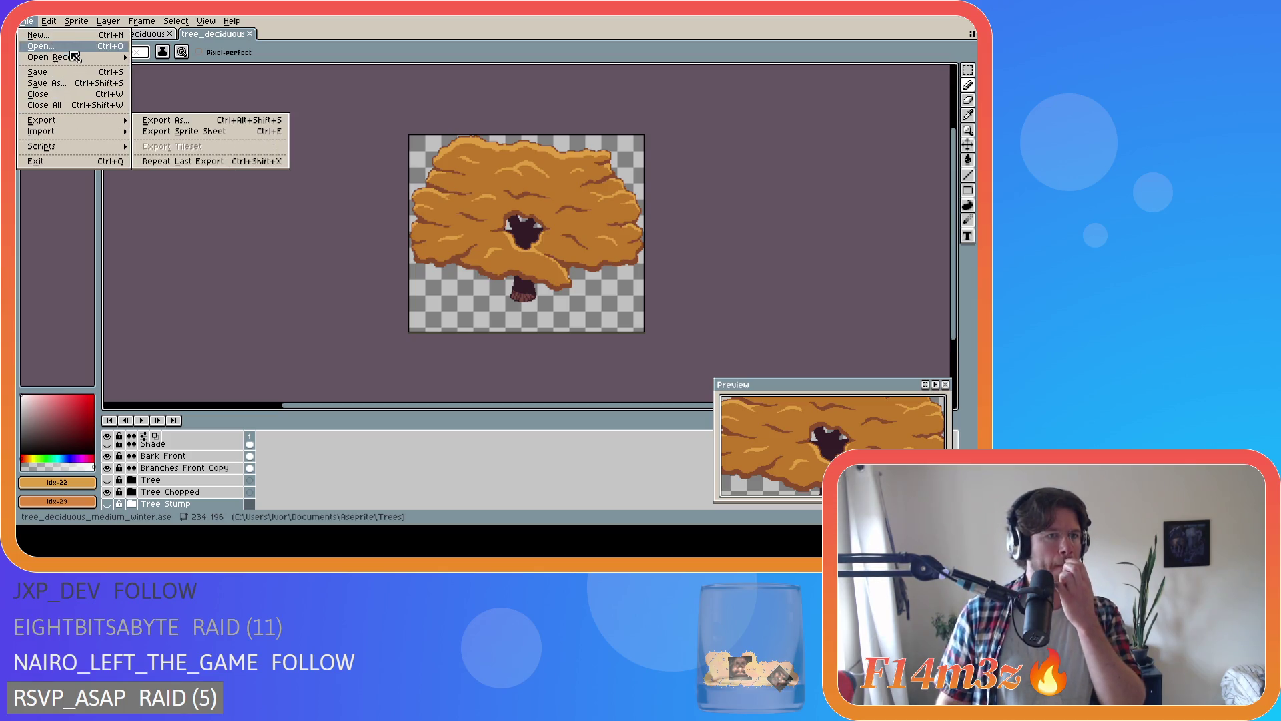
mouse_move(74, 56)
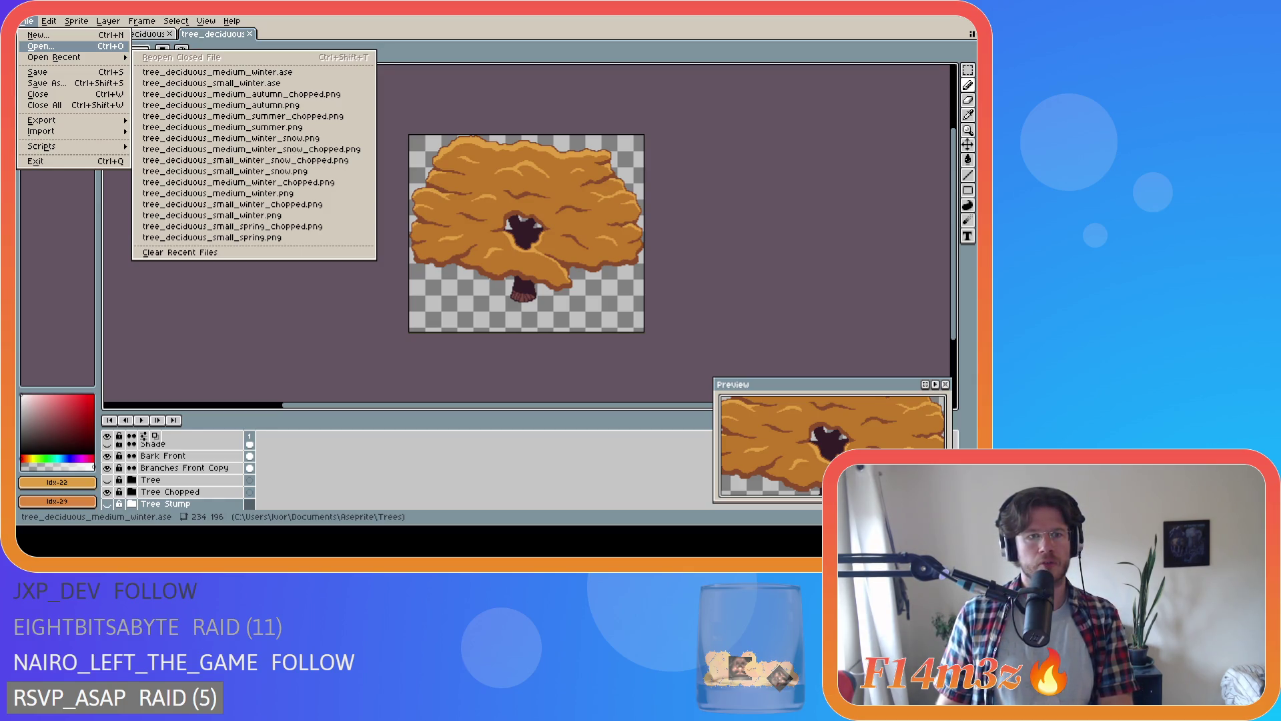
left_click(211, 83)
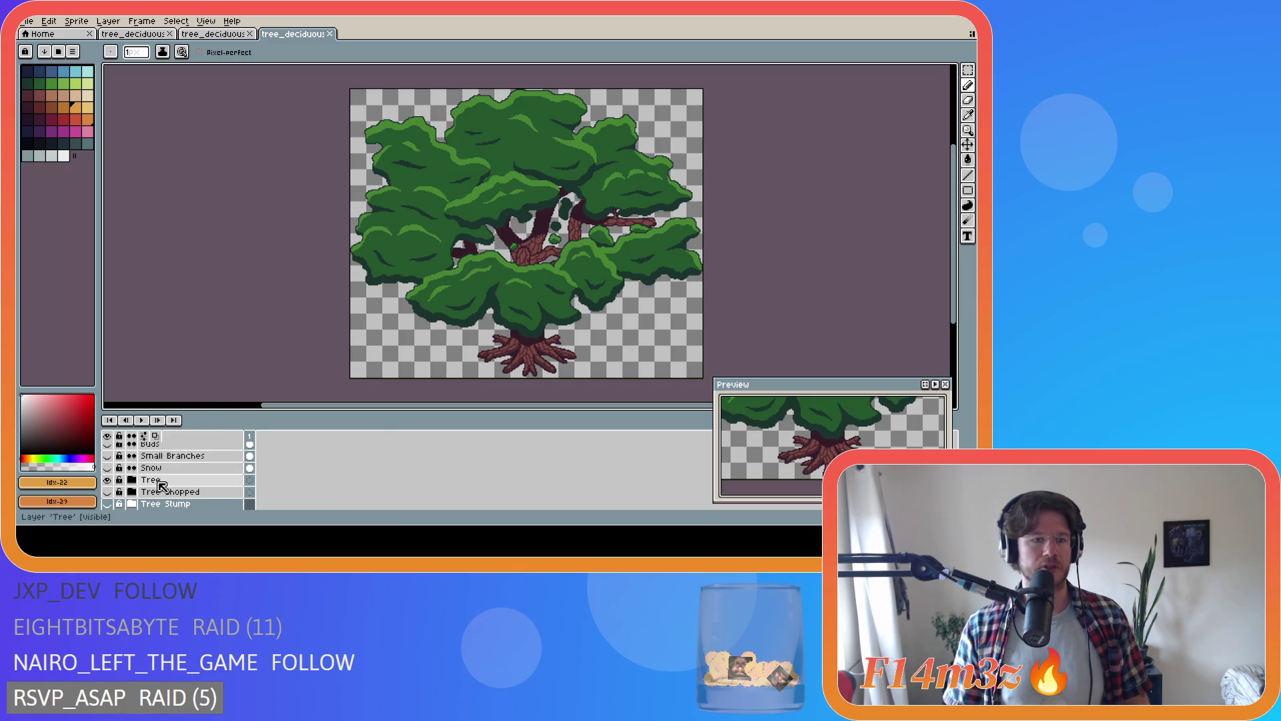
- Hide the Leaves Back and Leaves Front layers of the large tree
scroll(170, 490, "down", 1)
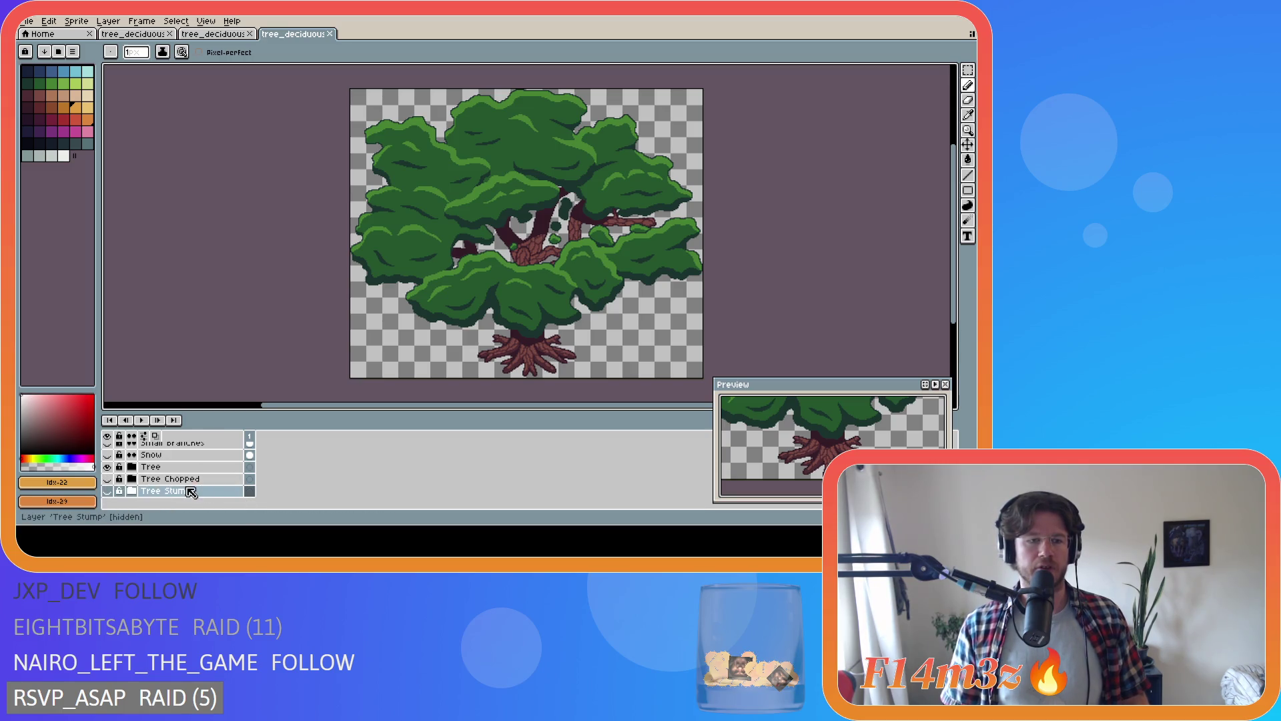
scroll(200, 494, "up", 5)
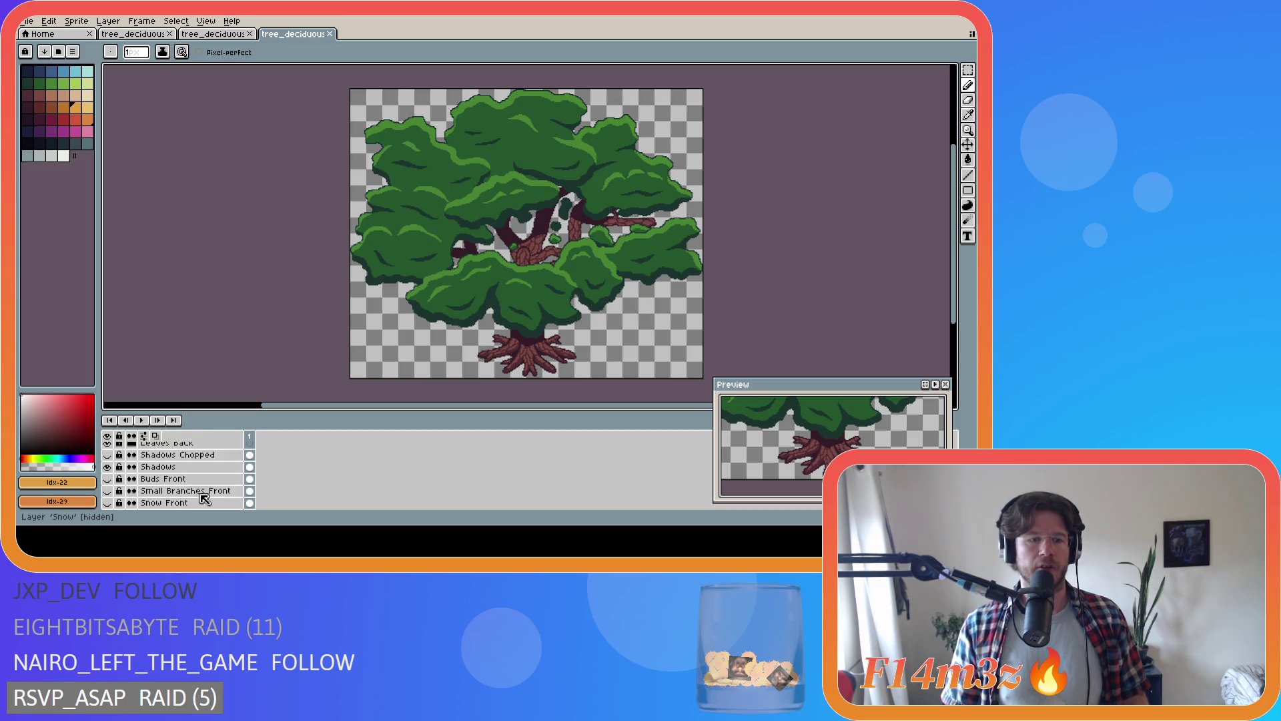
scroll(204, 500, "up", 5)
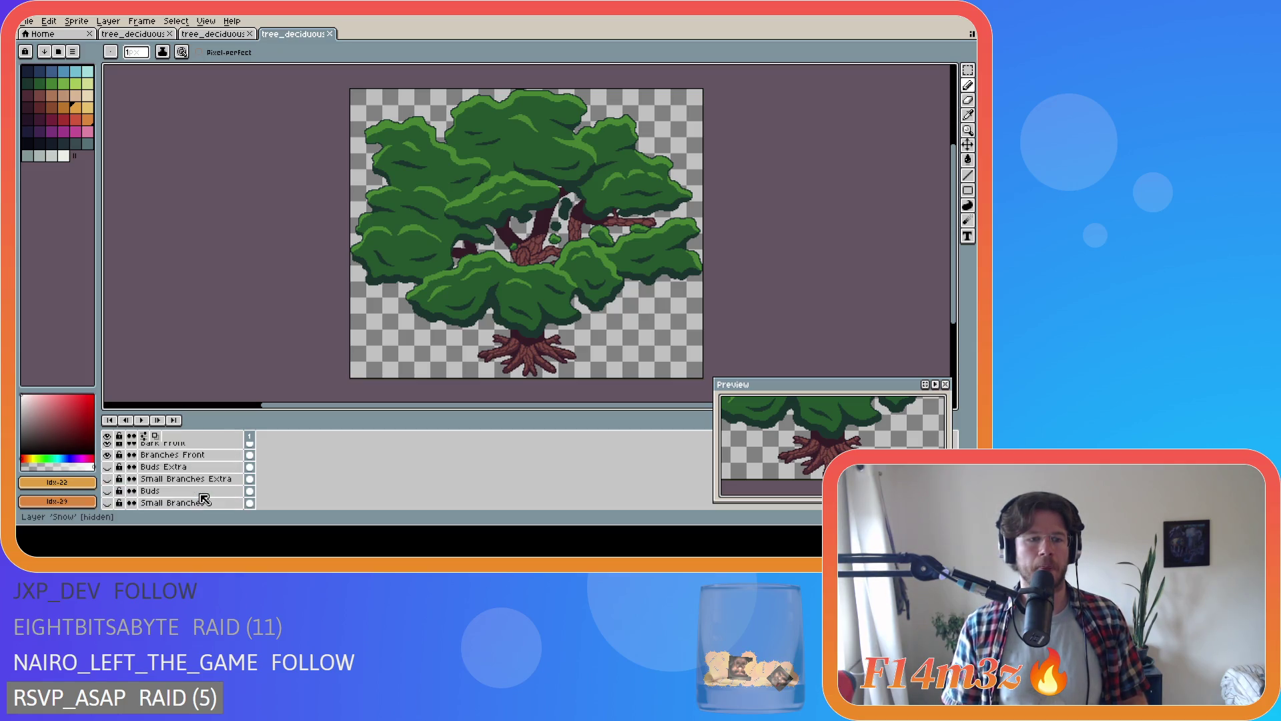
scroll(204, 500, "up", 5)
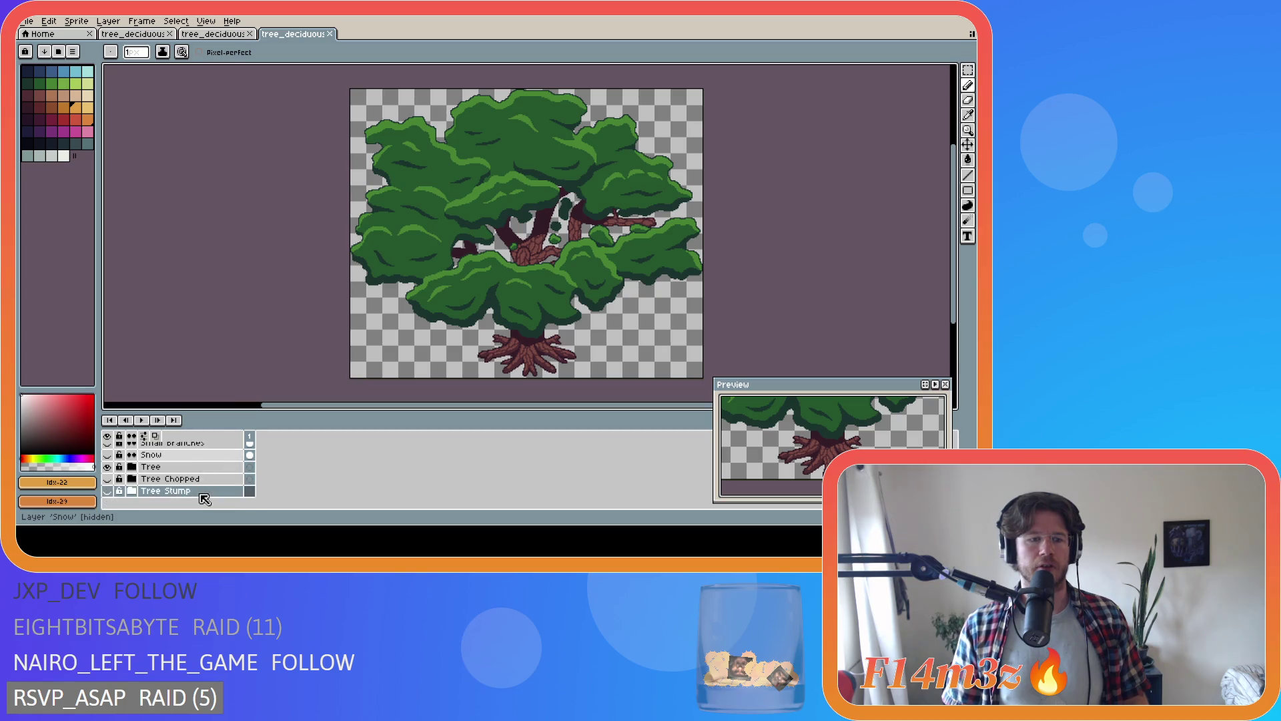
scroll(205, 499, "up", 2)
left_click(107, 484)
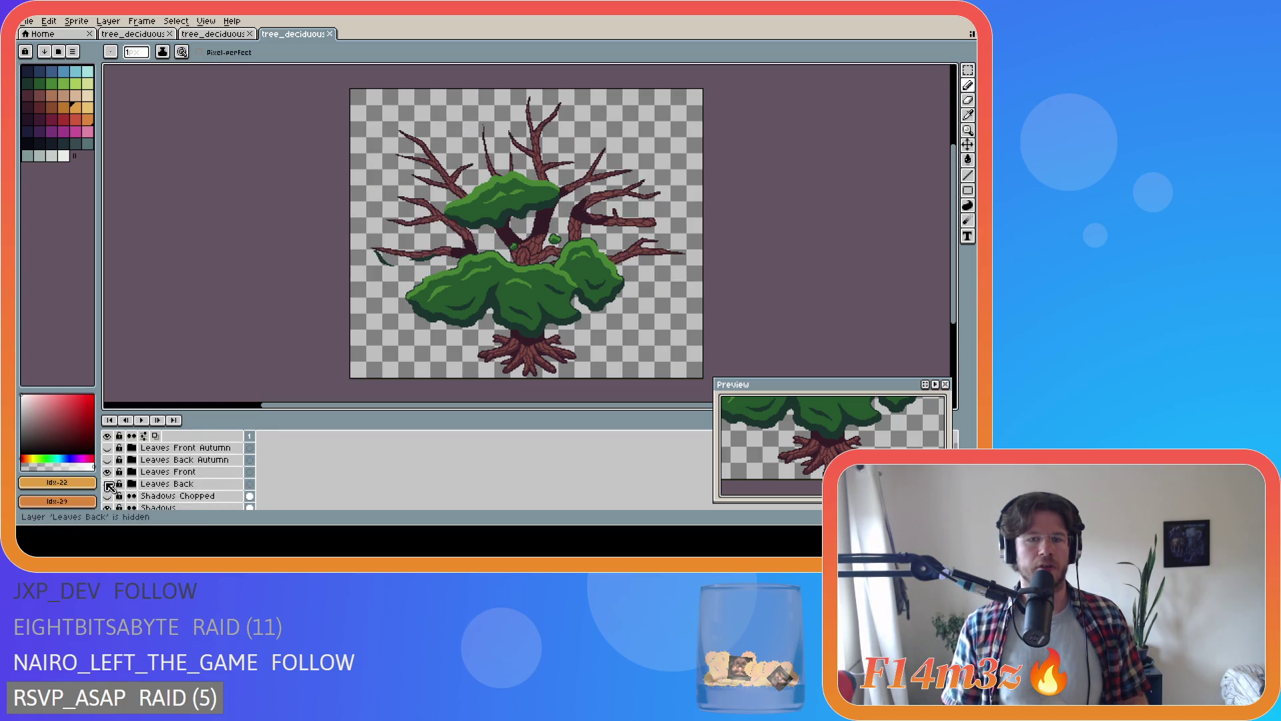
left_click(106, 471)
- Toggle the Shadows layer off and on to compare, leaving it visible
scroll(200, 492, "down", 1)
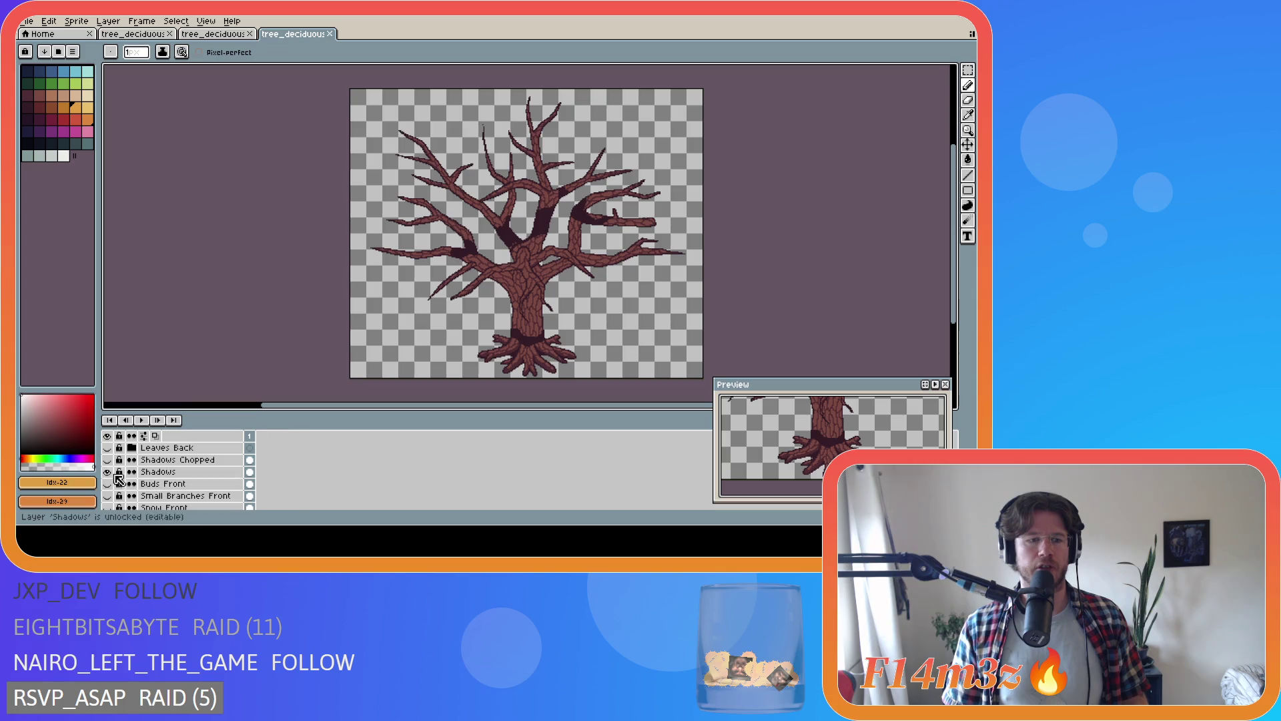
left_click(107, 471)
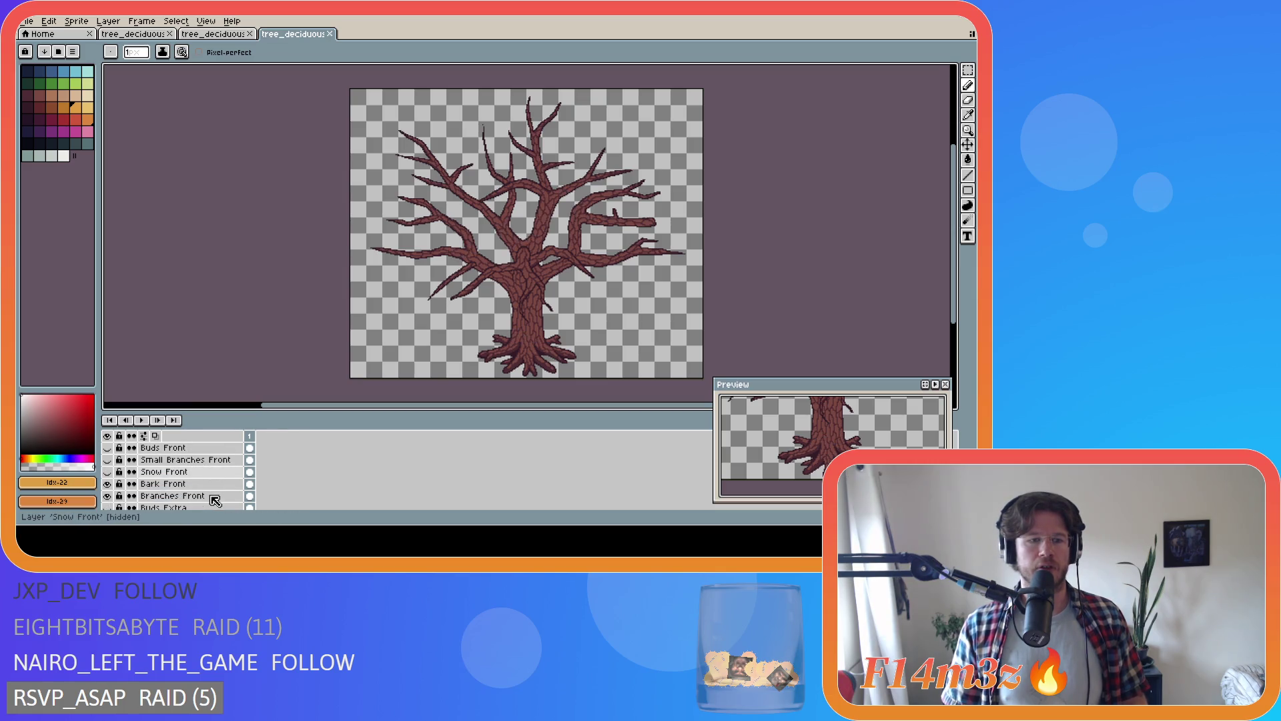
scroll(215, 501, "down", 5)
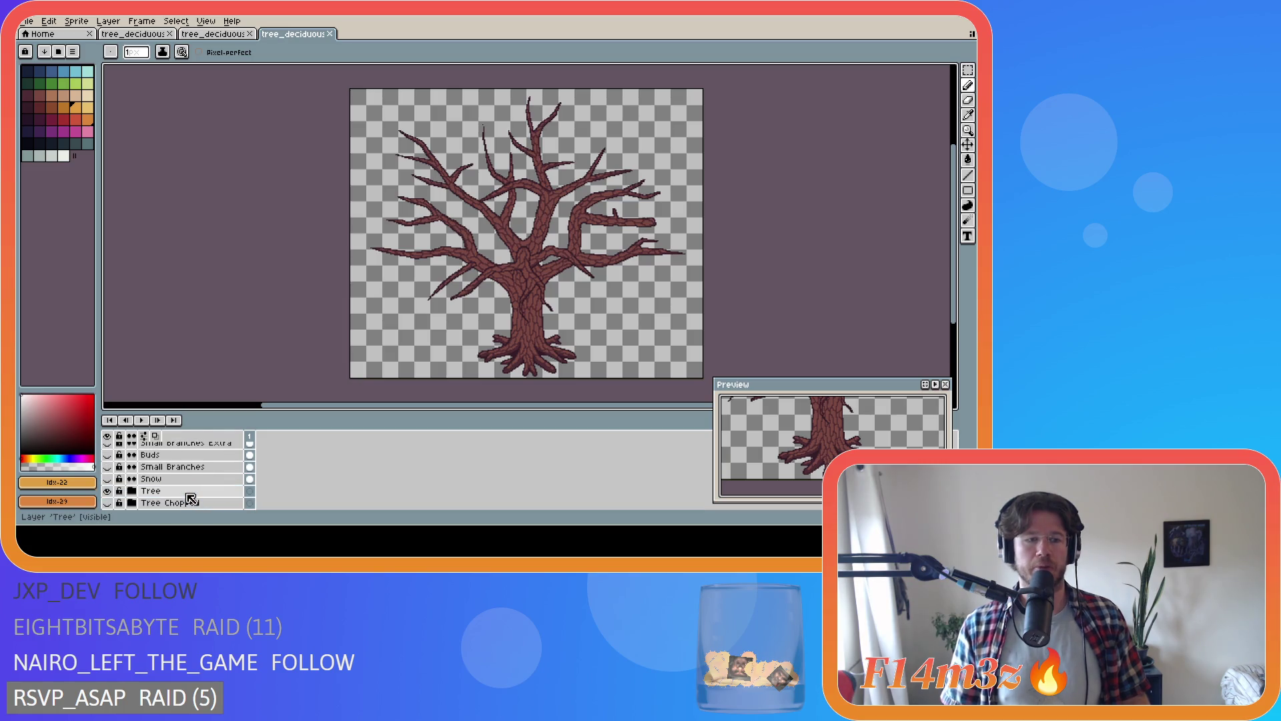
scroll(186, 491, "up", 1)
scroll(180, 494, "up", 4)
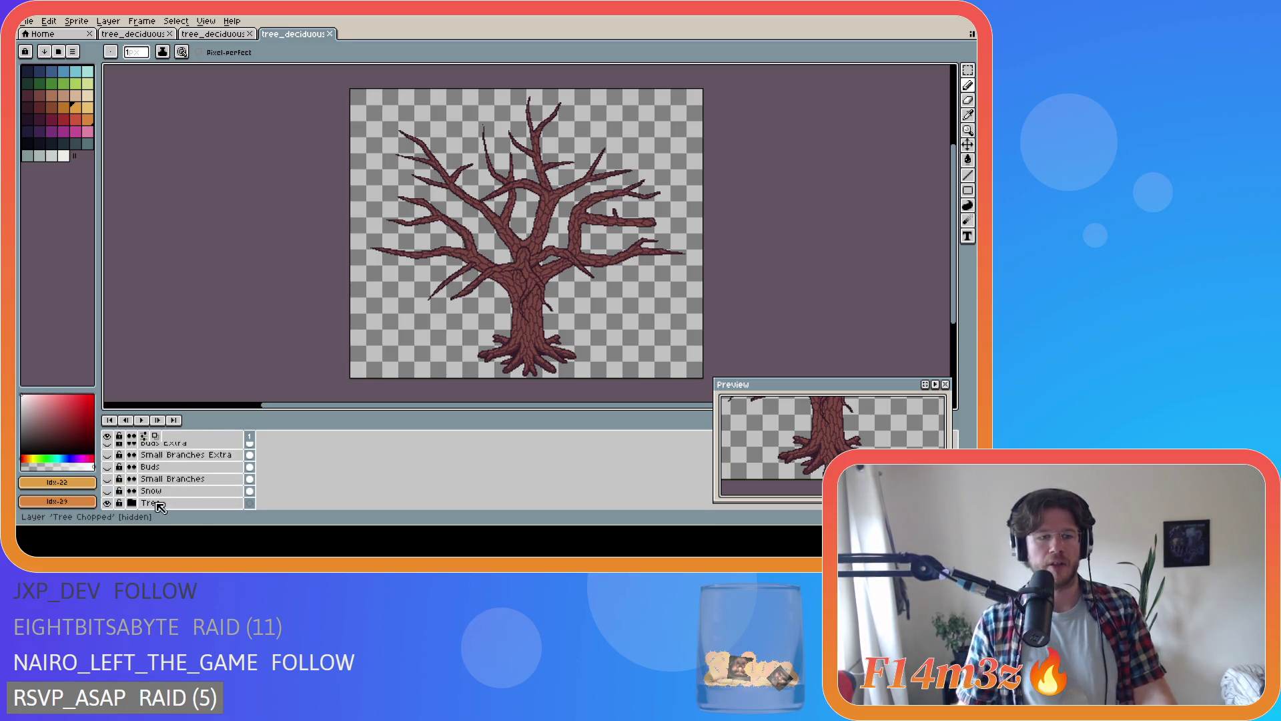
scroll(201, 483, "up", 6)
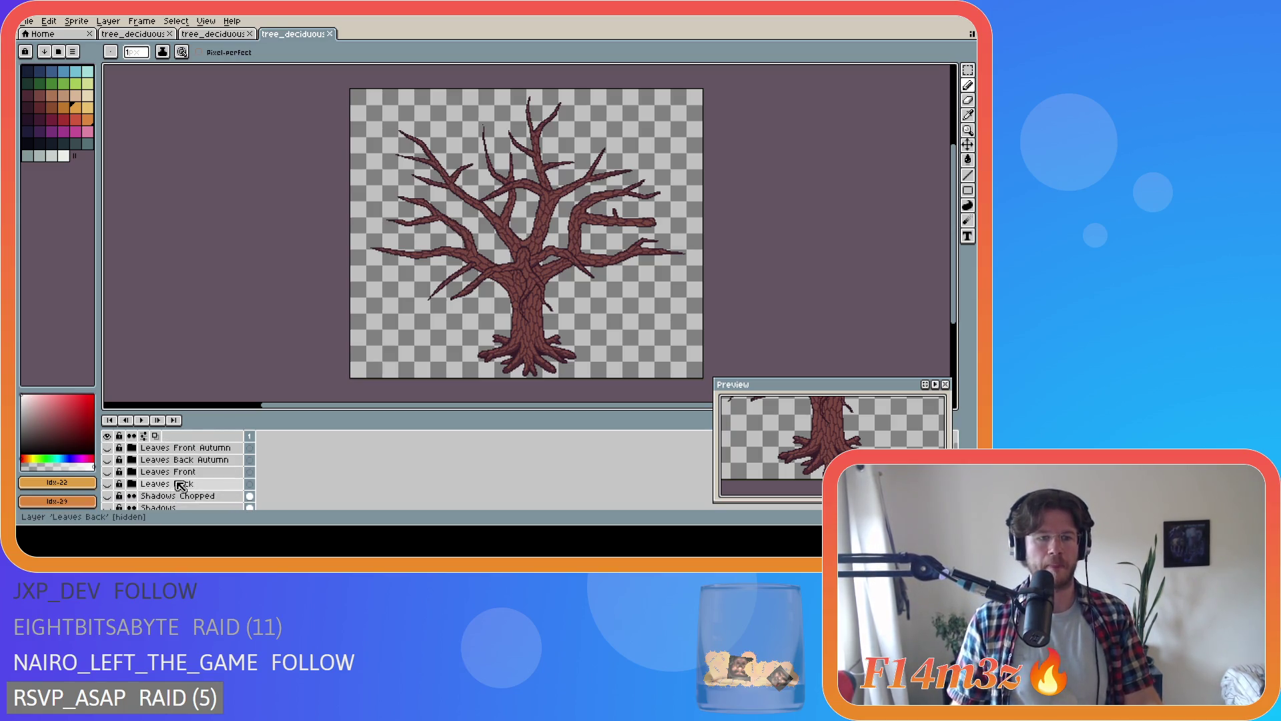
scroll(212, 486, "down", 1)
left_click(109, 485)
scroll(134, 487, "down", 1)
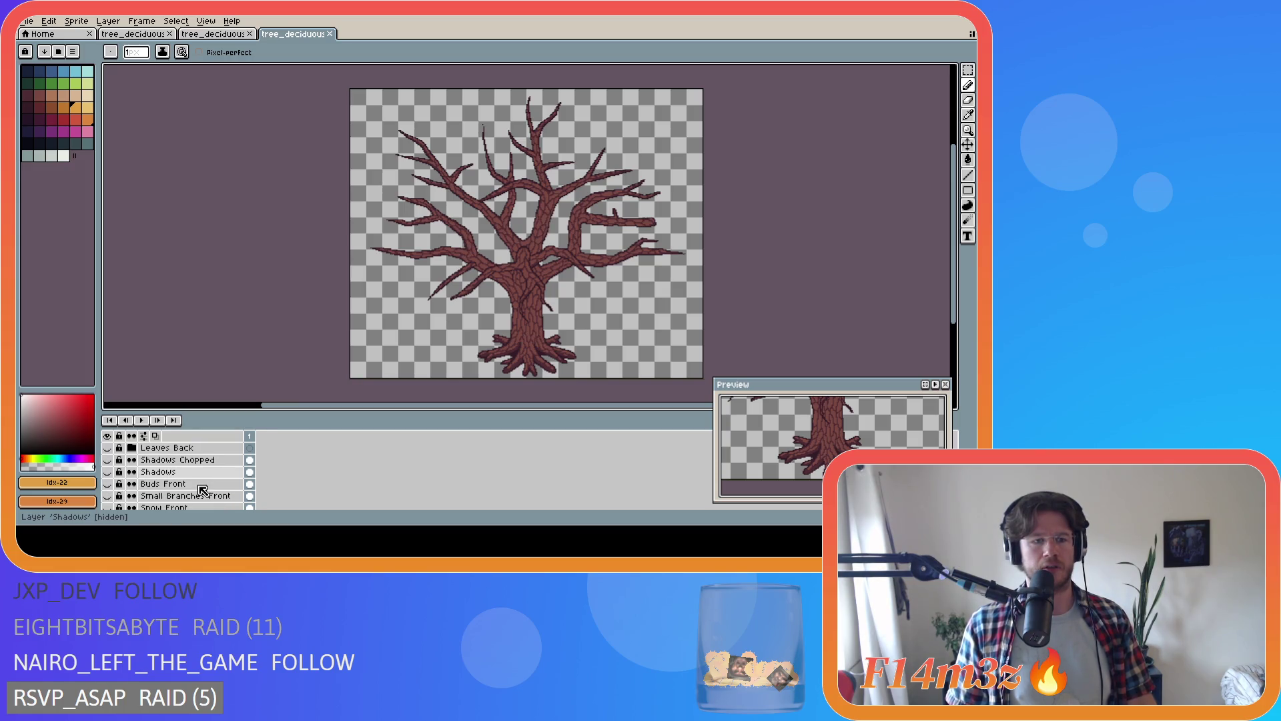
left_click(108, 472)
left_click(109, 473)
left_click(108, 472)
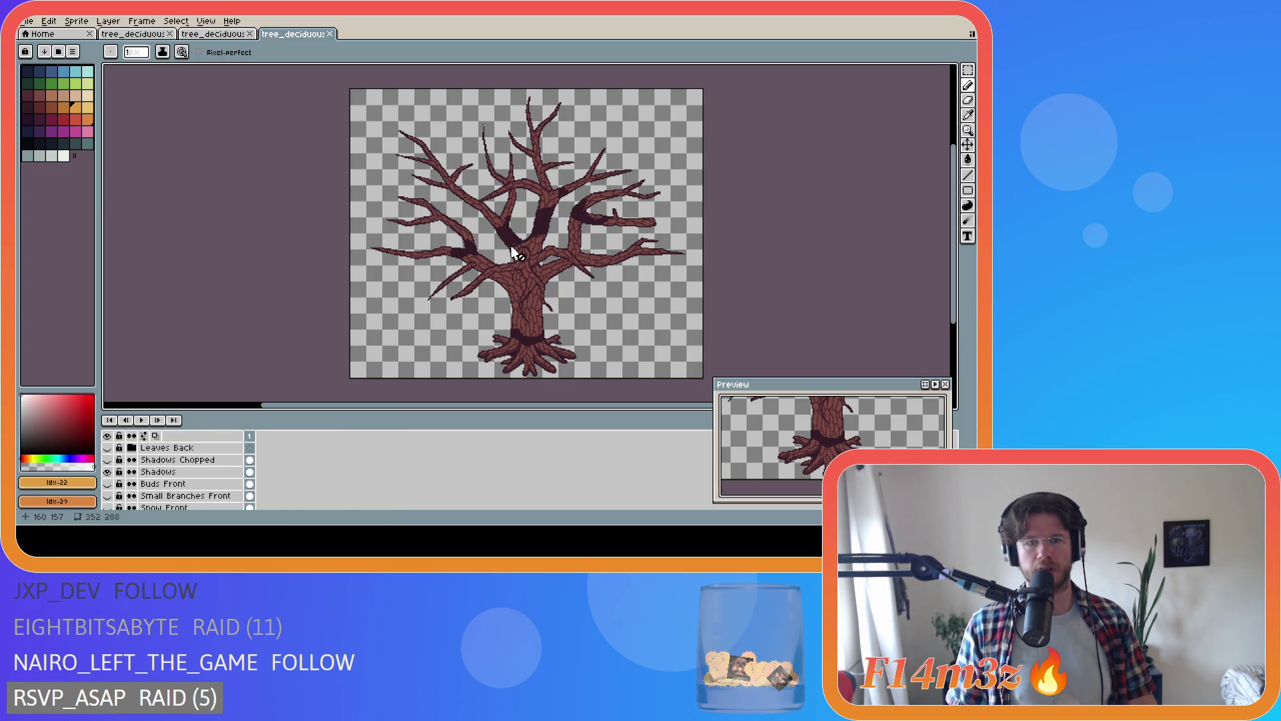
scroll(200, 458, "up", 1)
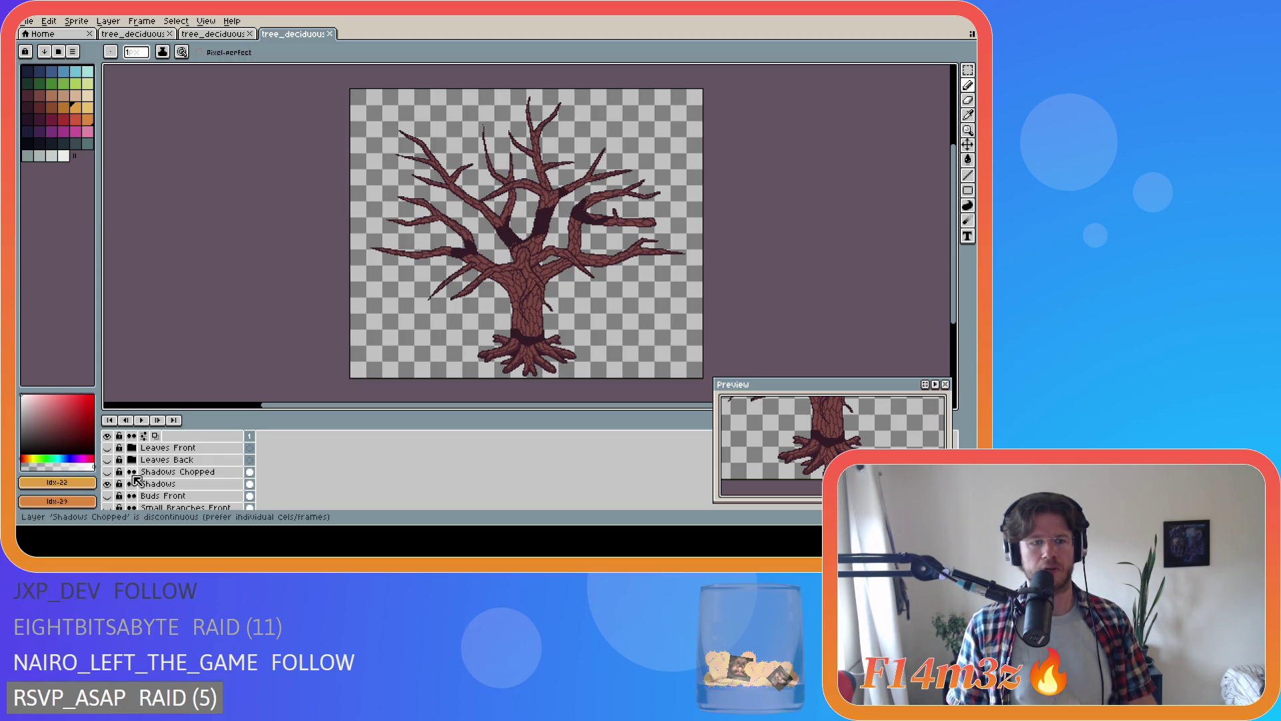
- Compare the tree with and without its Leaves Back and Leaves Front foliage, ending with both hidden
left_click(108, 459)
left_click(107, 459)
left_click(107, 459)
left_click(109, 448)
left_click(111, 448)
left_click(111, 448)
left_click(112, 449)
left_click(111, 449)
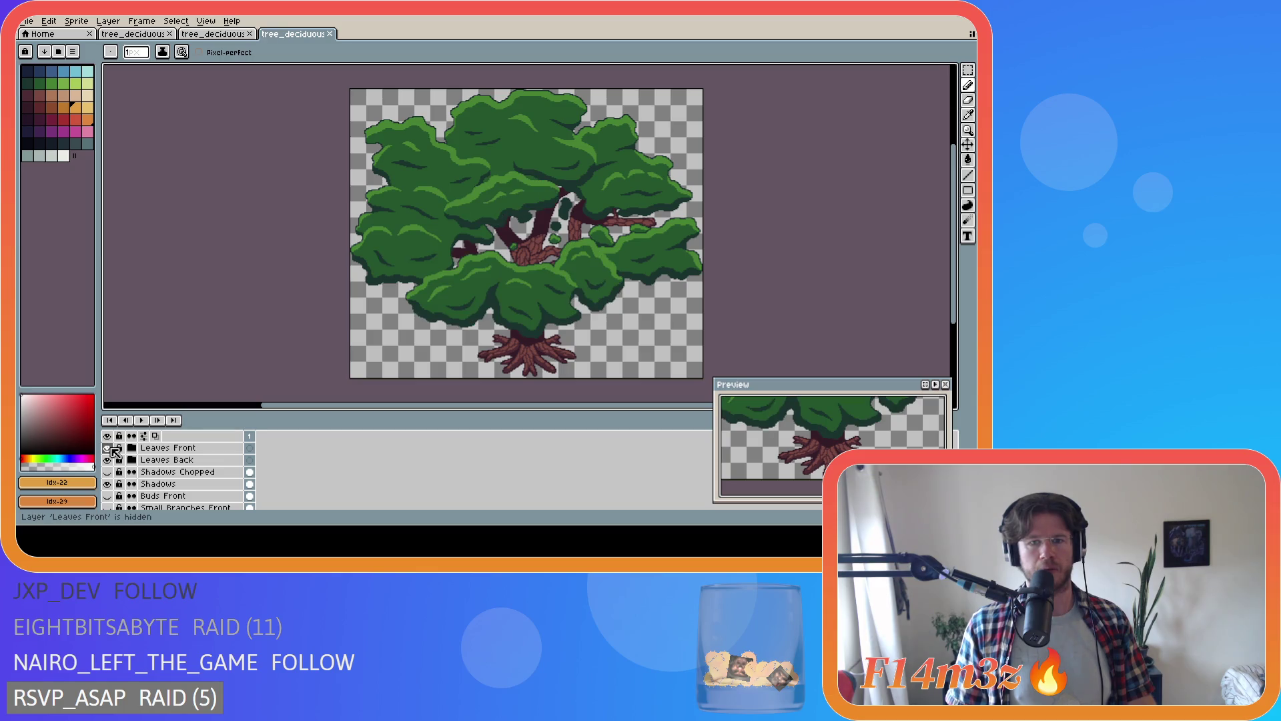
left_click(111, 448)
left_click(112, 448)
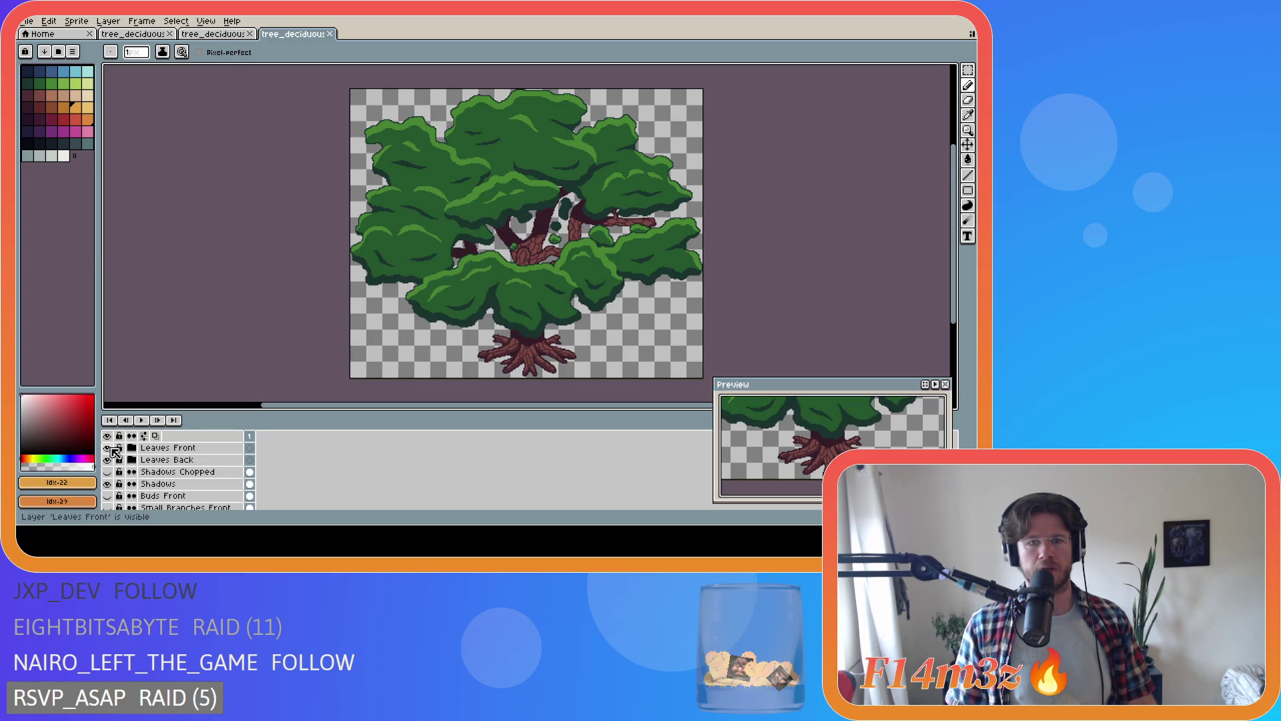
left_click(111, 449)
left_click(111, 460)
left_click(111, 473)
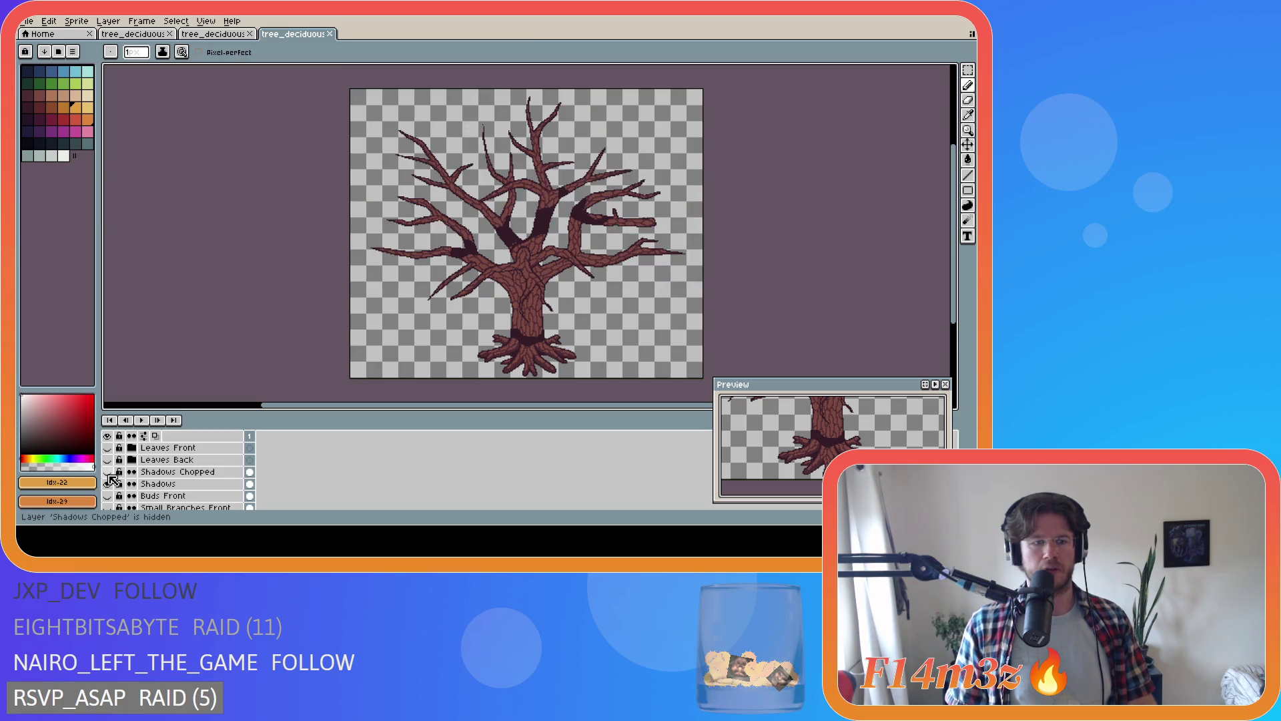
- Hide the Shadows Chopped trunk shadow layer
left_click(110, 472)
left_click(109, 472)
left_click(110, 473)
left_click(109, 472)
left_click(109, 472)
- Inspect the Tree group's layers, then switch to the medium autumn tree tab
scroll(139, 486, "down", 1)
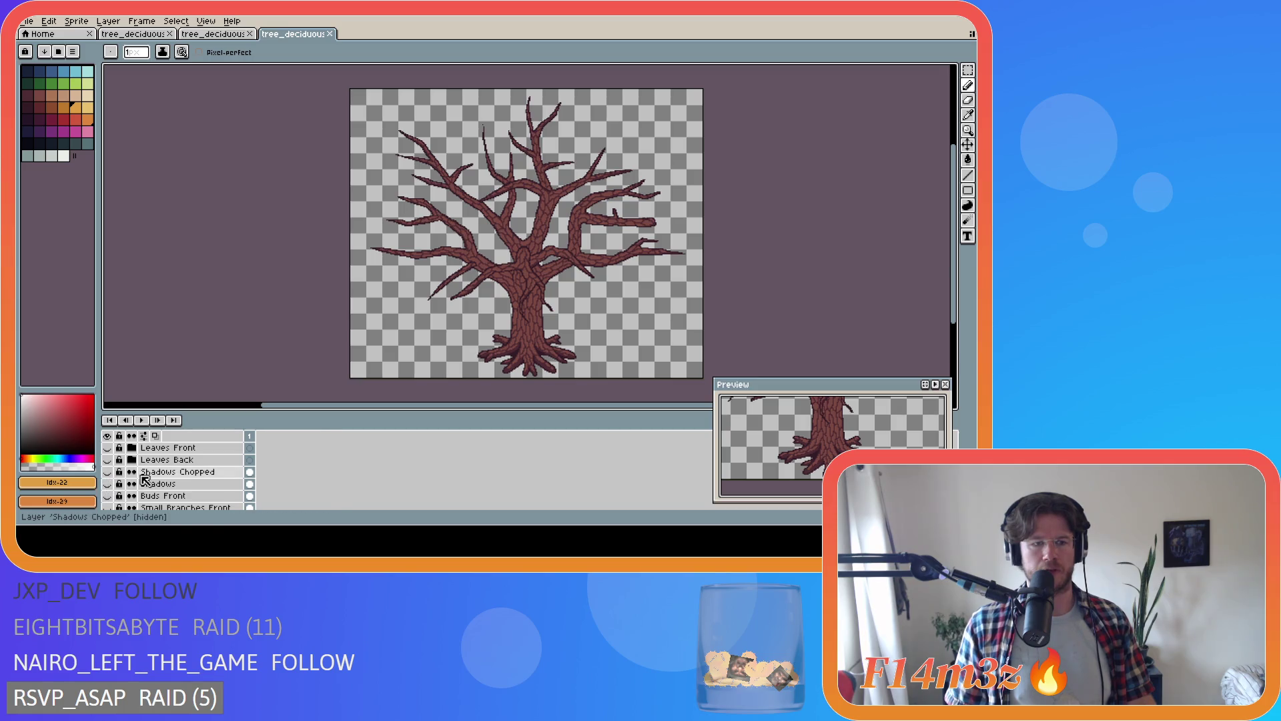
scroll(130, 487, "down", 1)
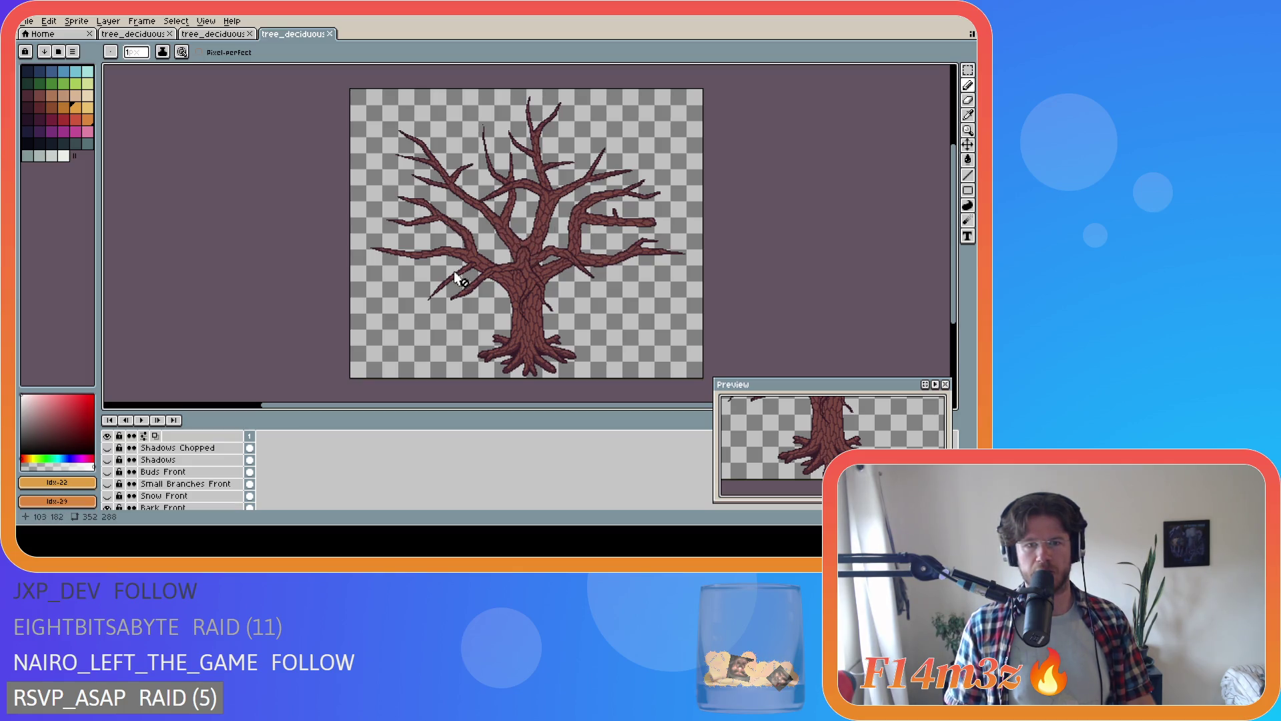
scroll(185, 487, "down", 3)
scroll(187, 497, "down", 8)
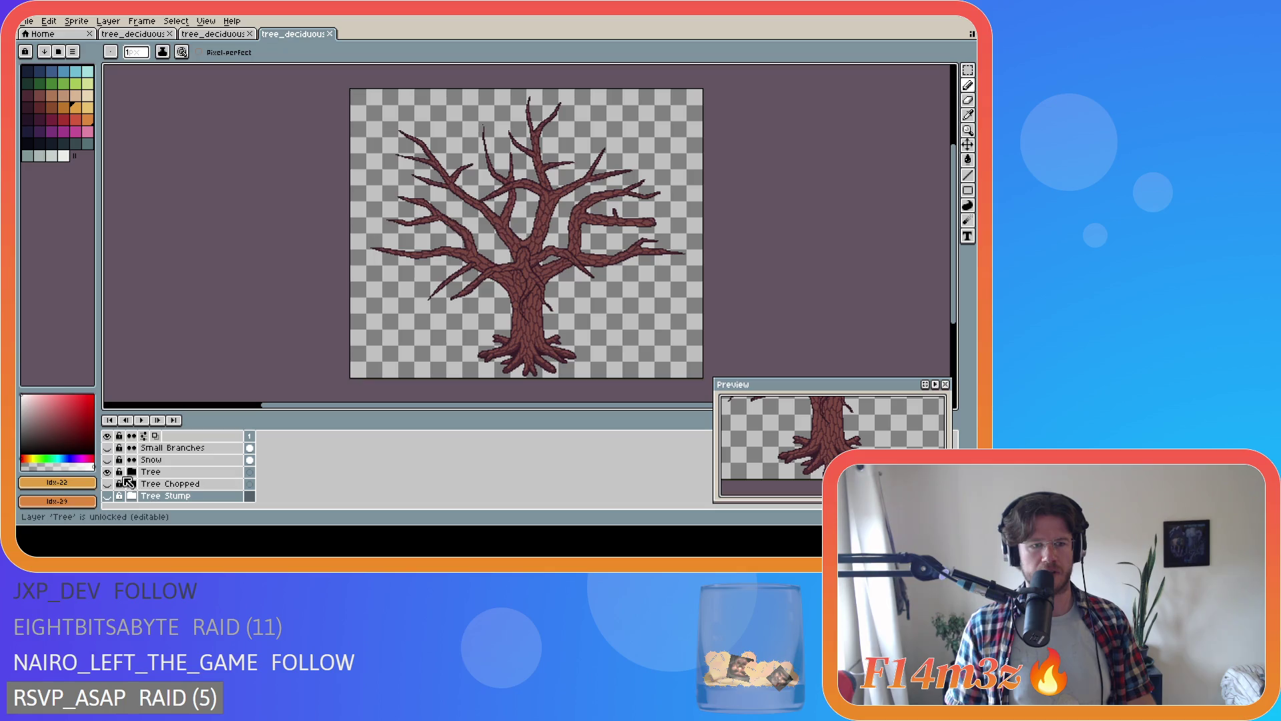
left_click(132, 471)
scroll(139, 480, "down", 1)
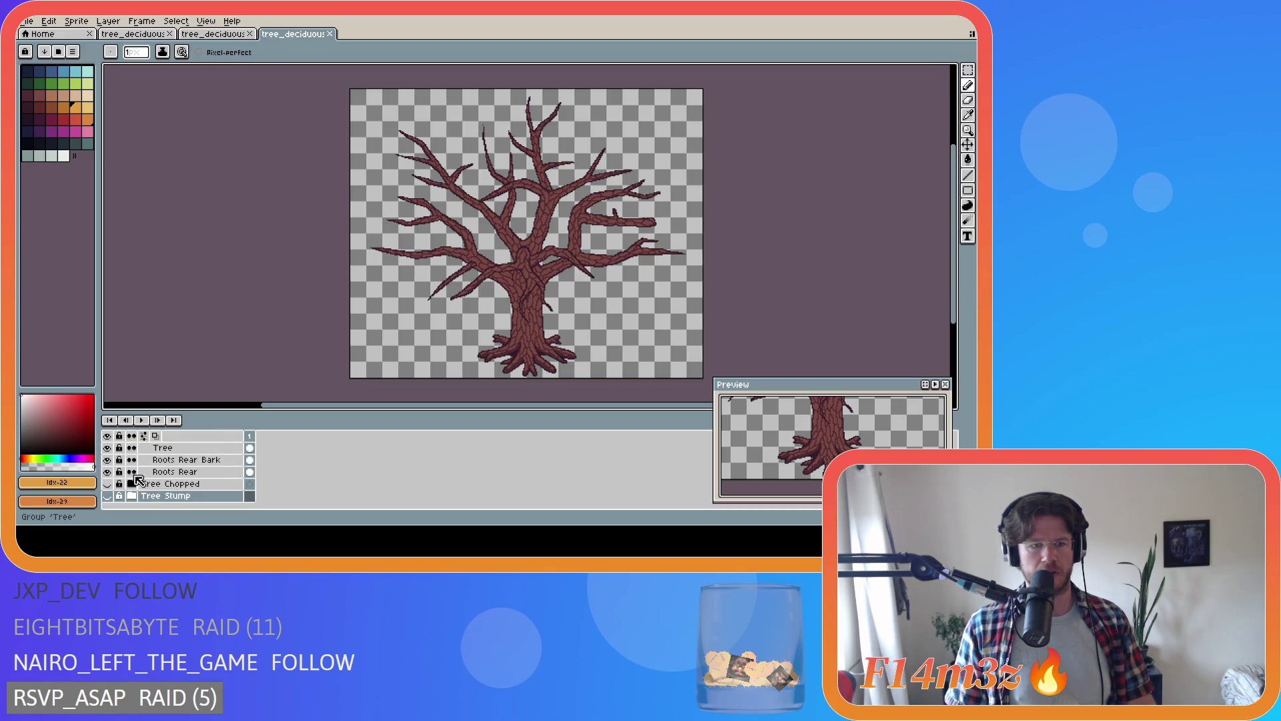
left_click(132, 461)
scroll(149, 486, "up", 5)
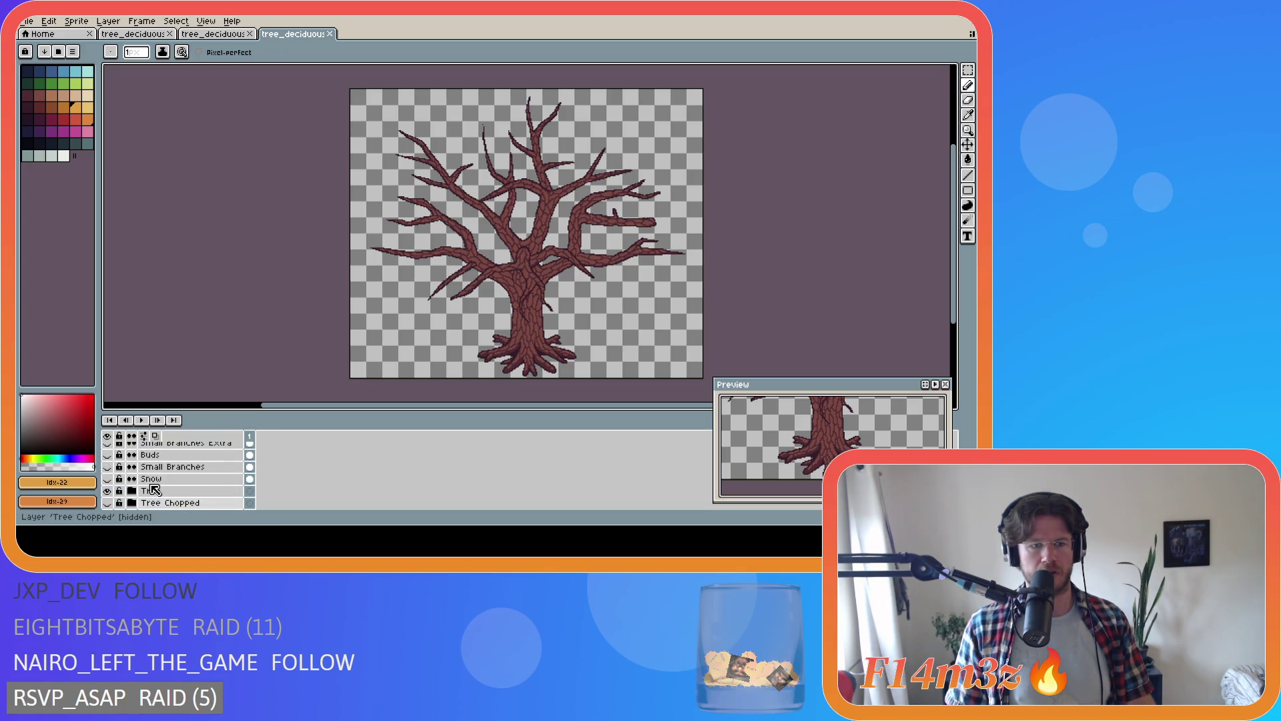
scroll(167, 493, "up", 3)
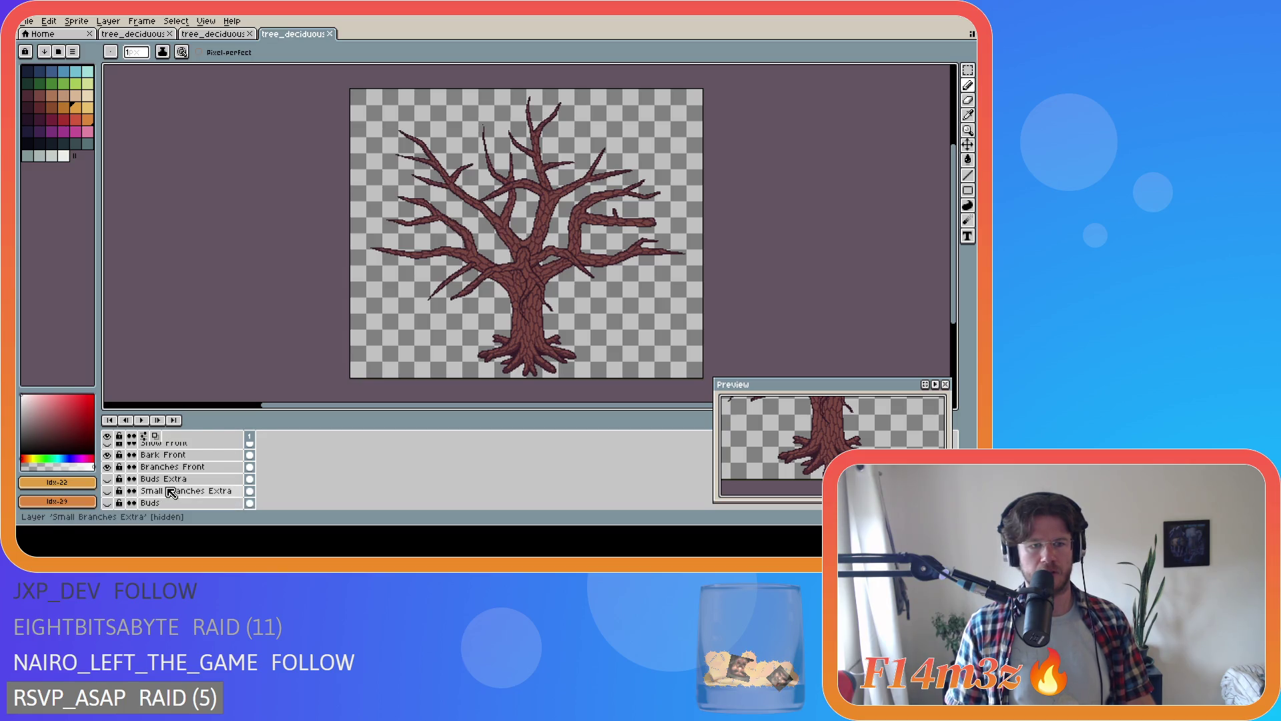
scroll(173, 492, "up", 2)
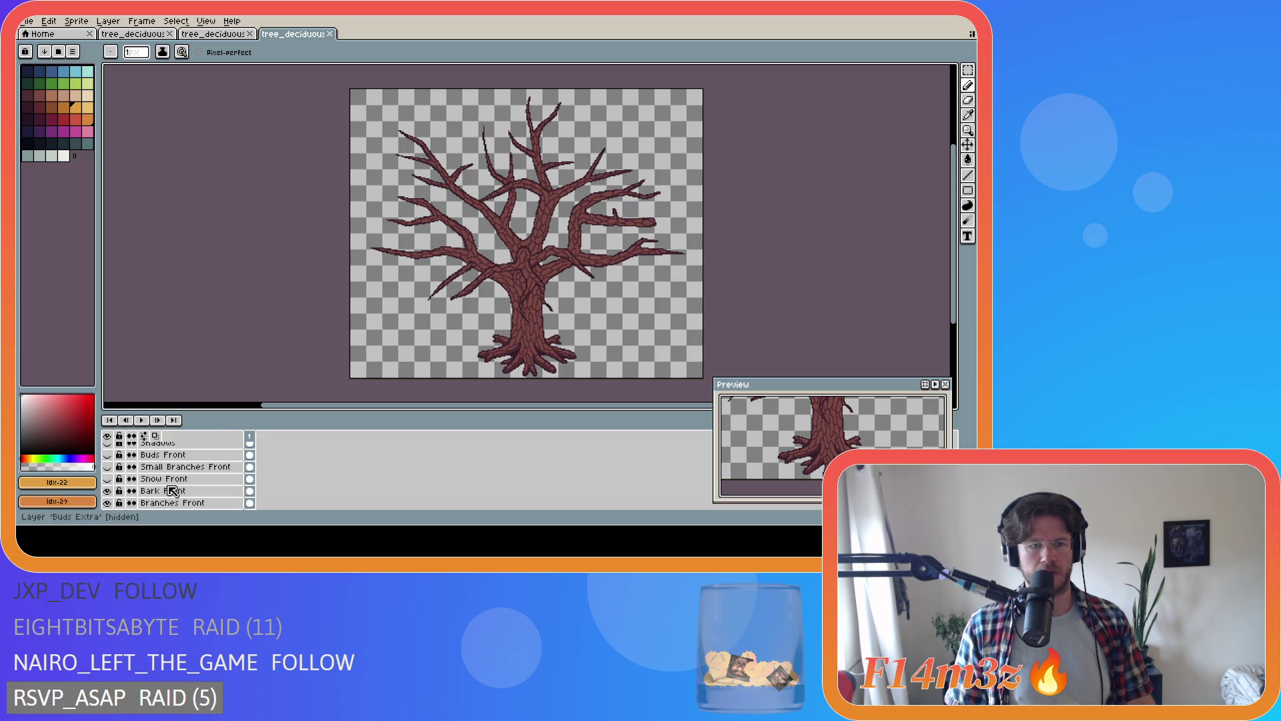
scroll(173, 491, "up", 4)
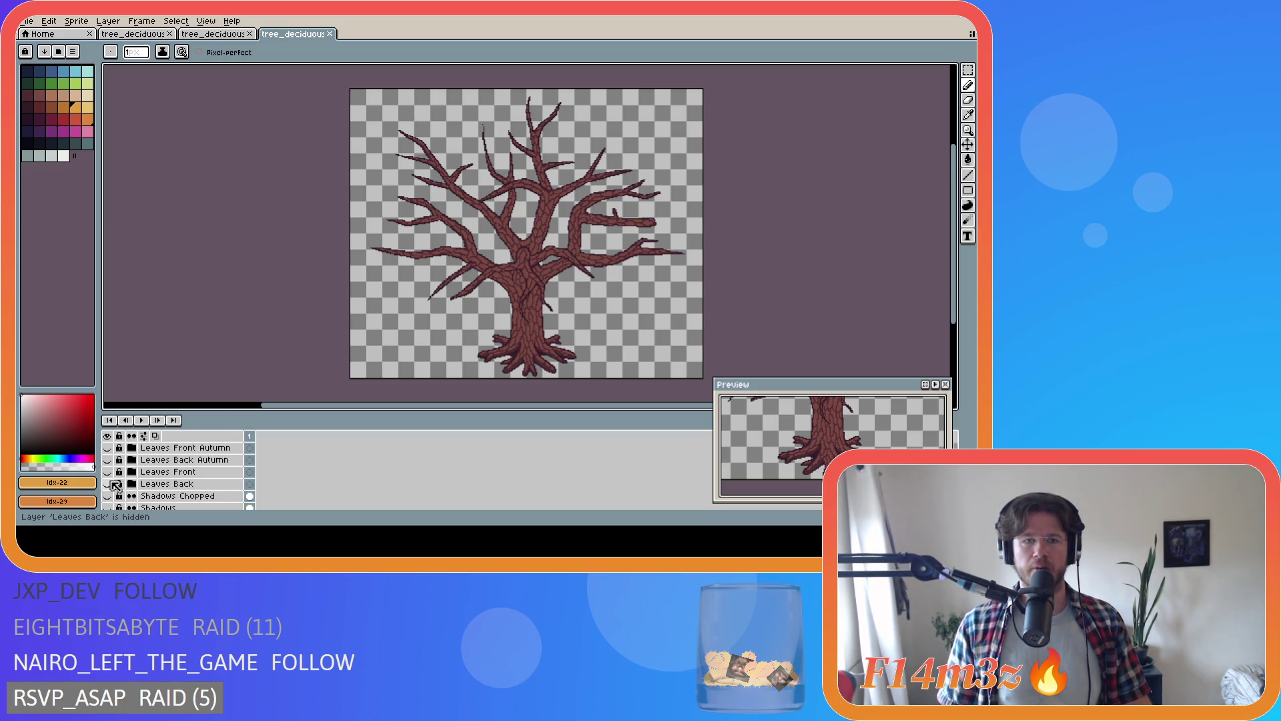
left_click(212, 34)
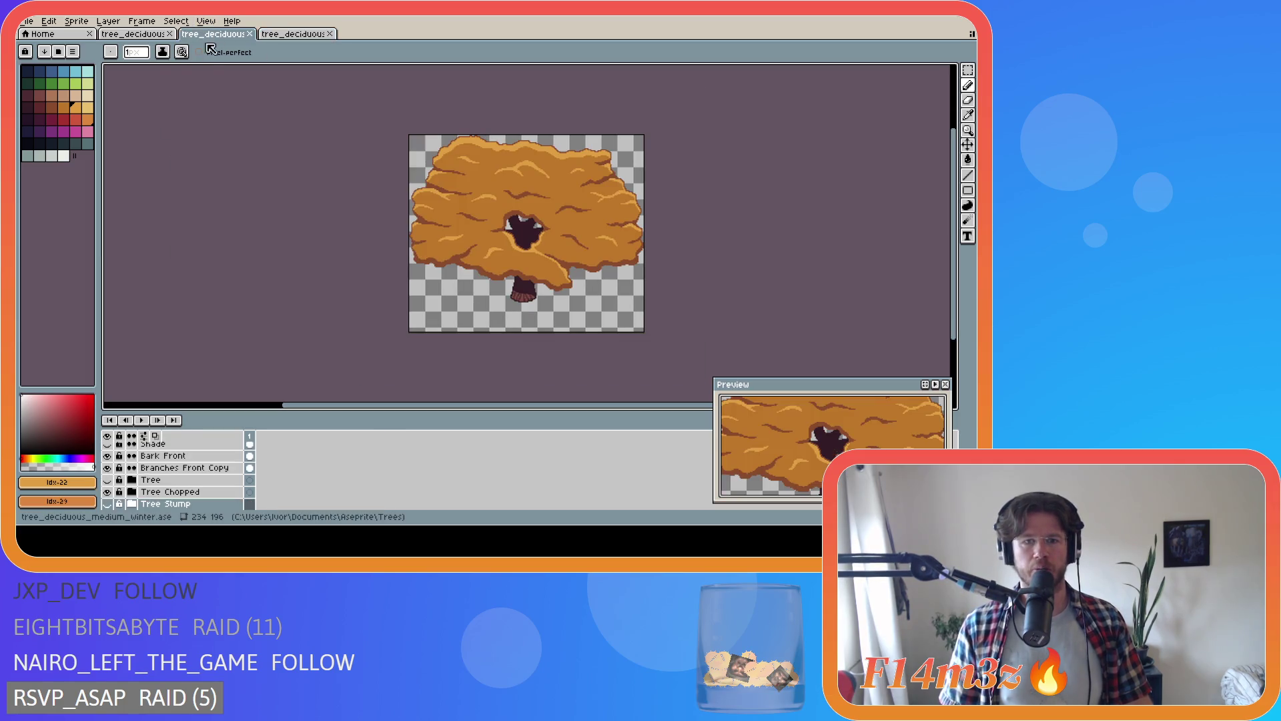
- On the small tree, hide the Leaves Summer, summer leaf shading and summer leaf highlights layers
left_click(135, 37)
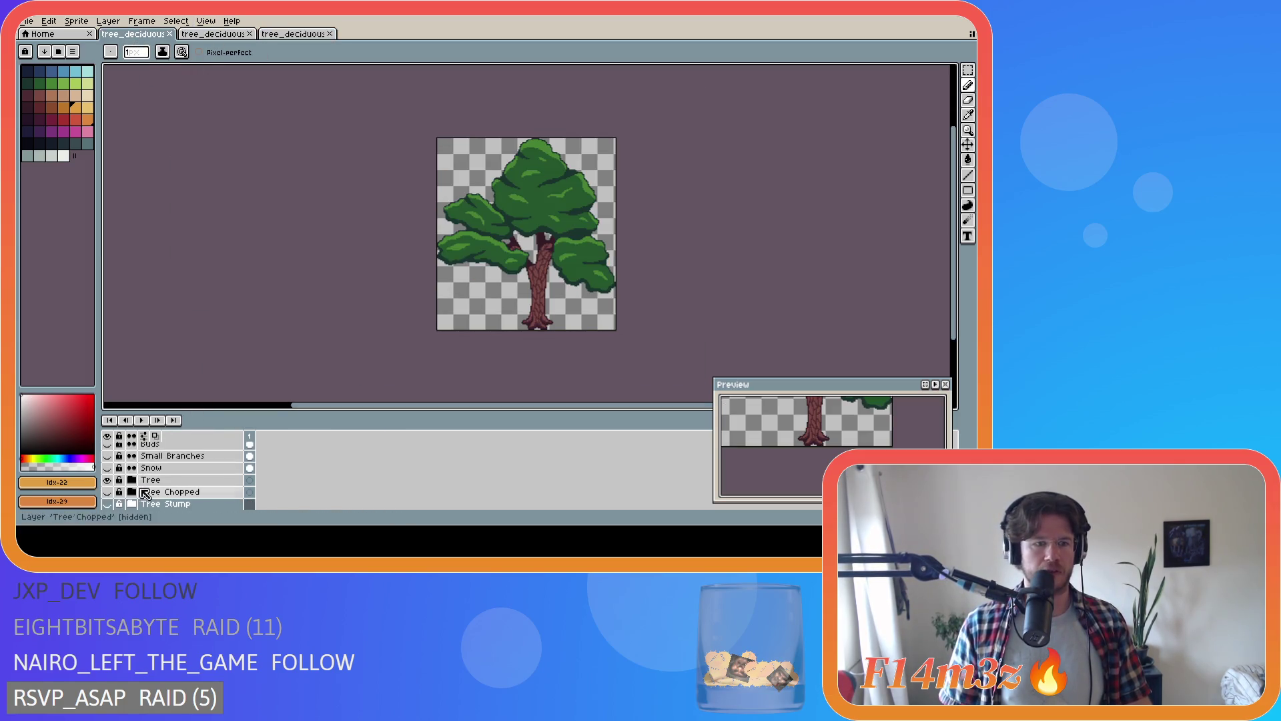
scroll(116, 489, "up", 3)
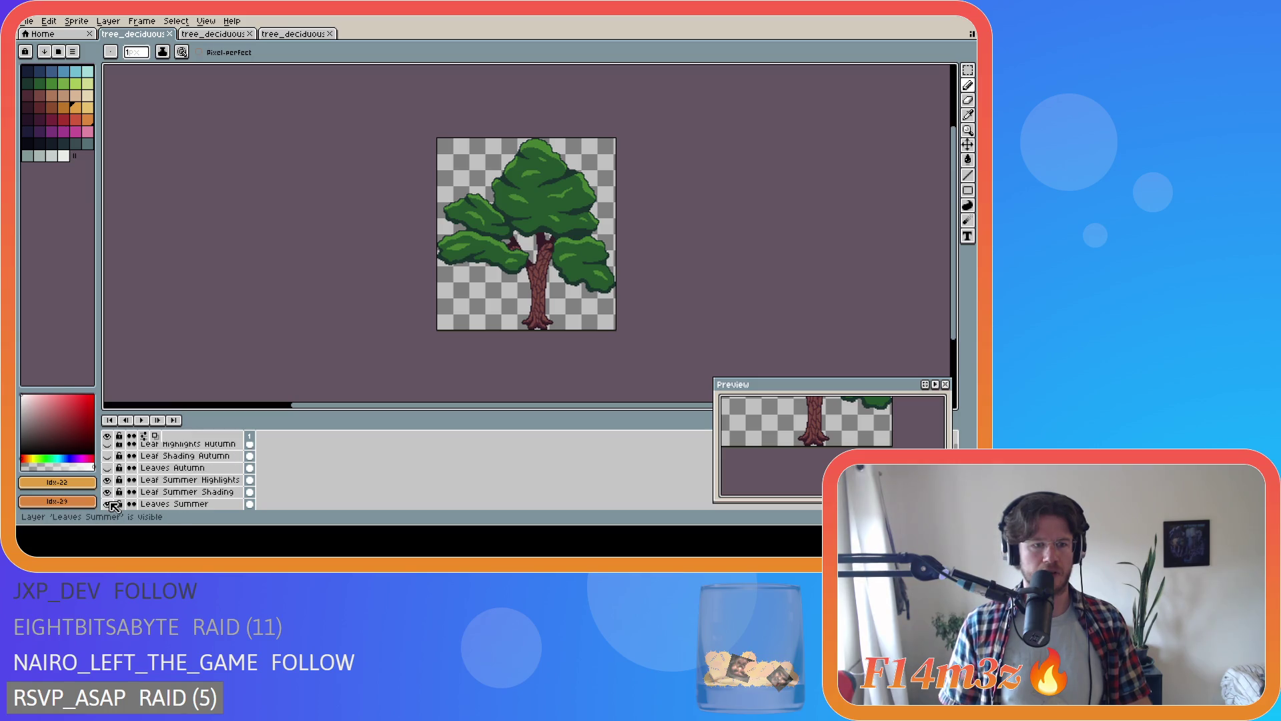
left_click(108, 502)
left_click(107, 492)
left_click(107, 480)
- Check the Tree Shade layer inside the Tree group, then return to the medium autumn tree
scroll(153, 484, "down", 2)
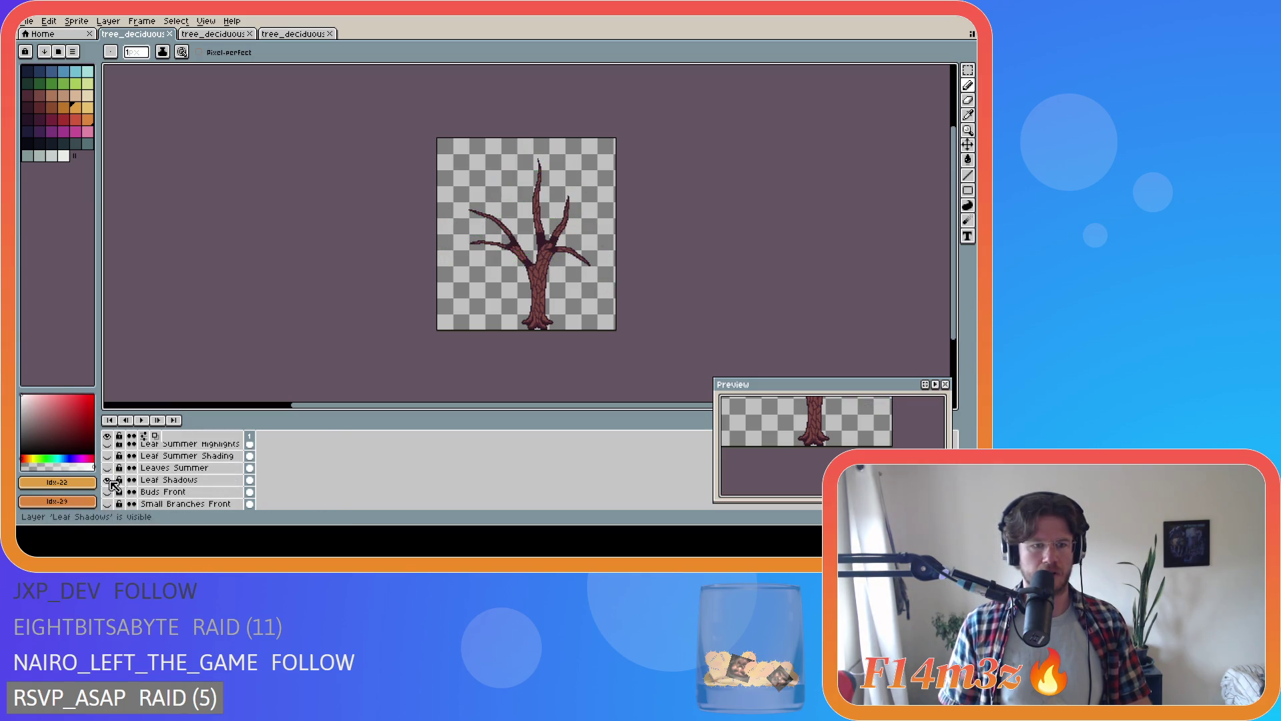
scroll(201, 494, "down", 4)
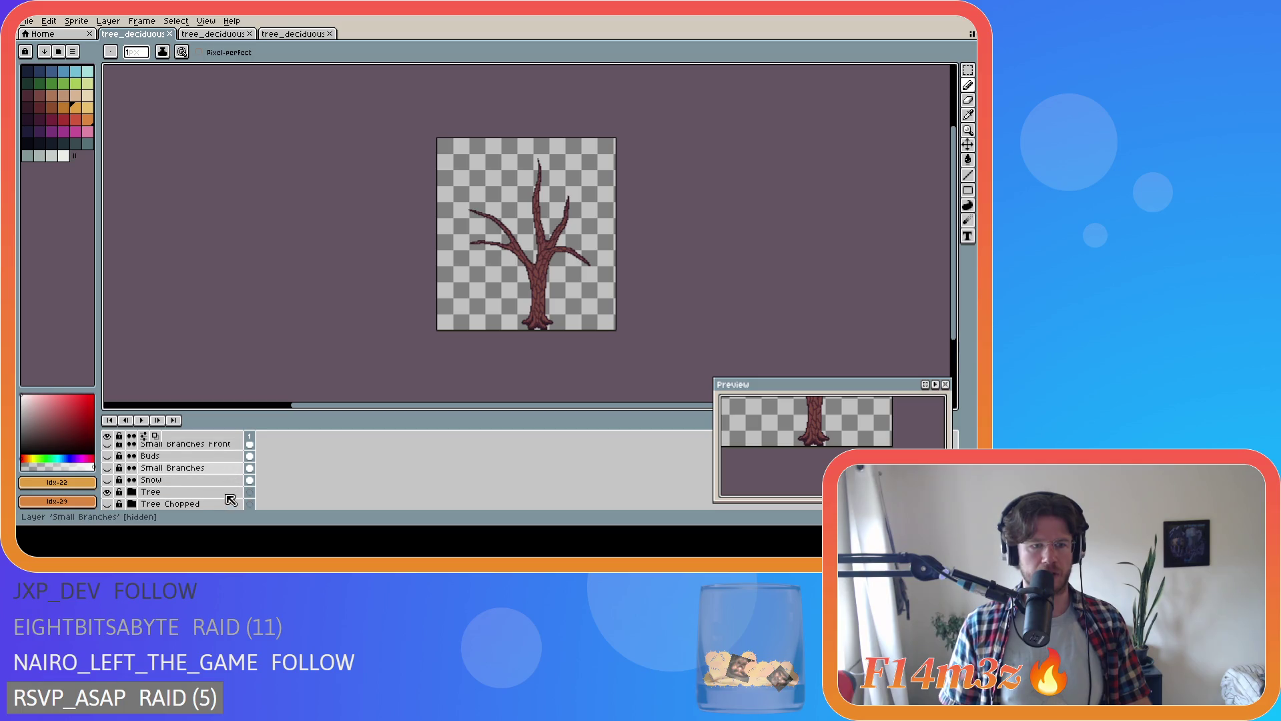
scroll(231, 500, "up", 4)
scroll(230, 500, "down", 5)
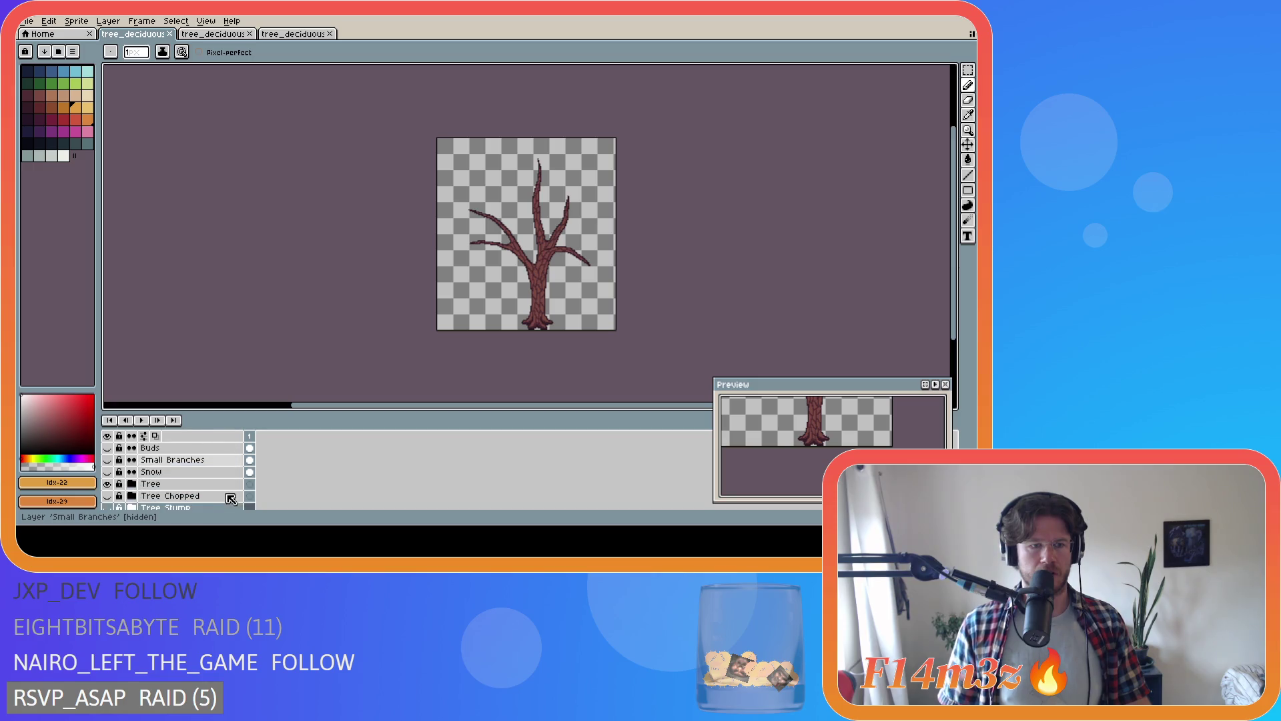
left_click(132, 484)
scroll(137, 482, "down", 3)
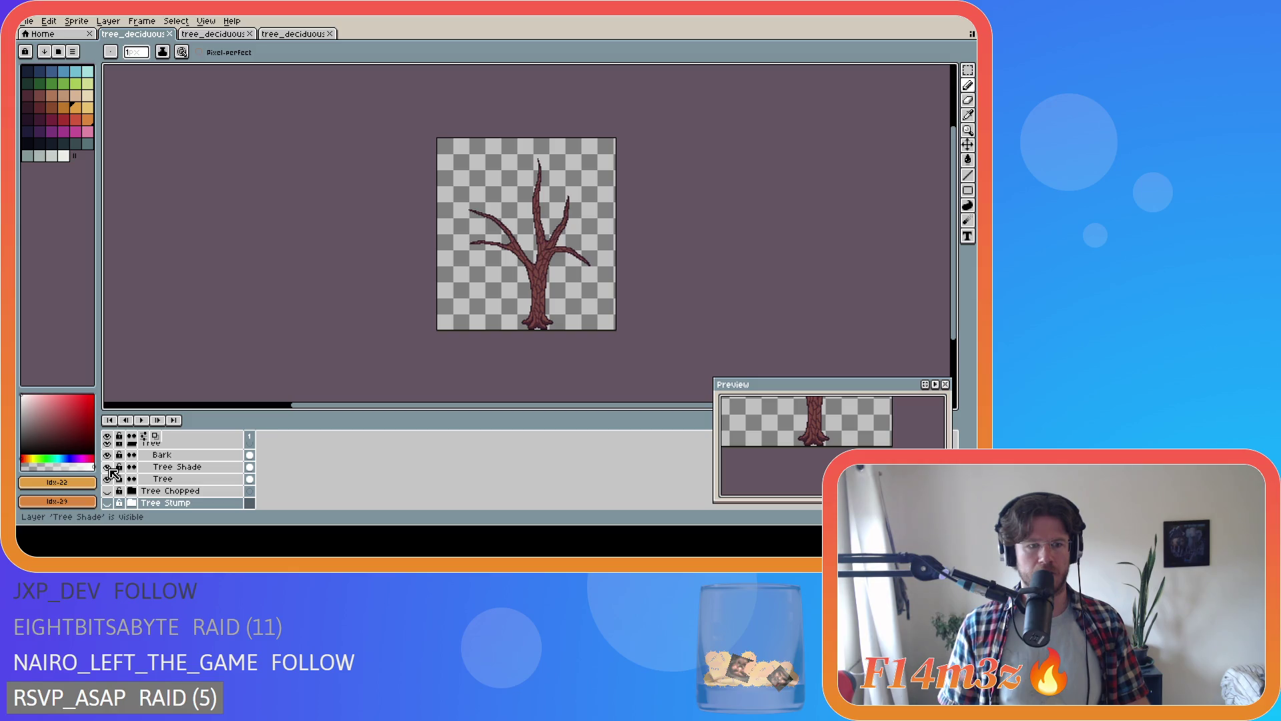
left_click(108, 467)
left_click(108, 467)
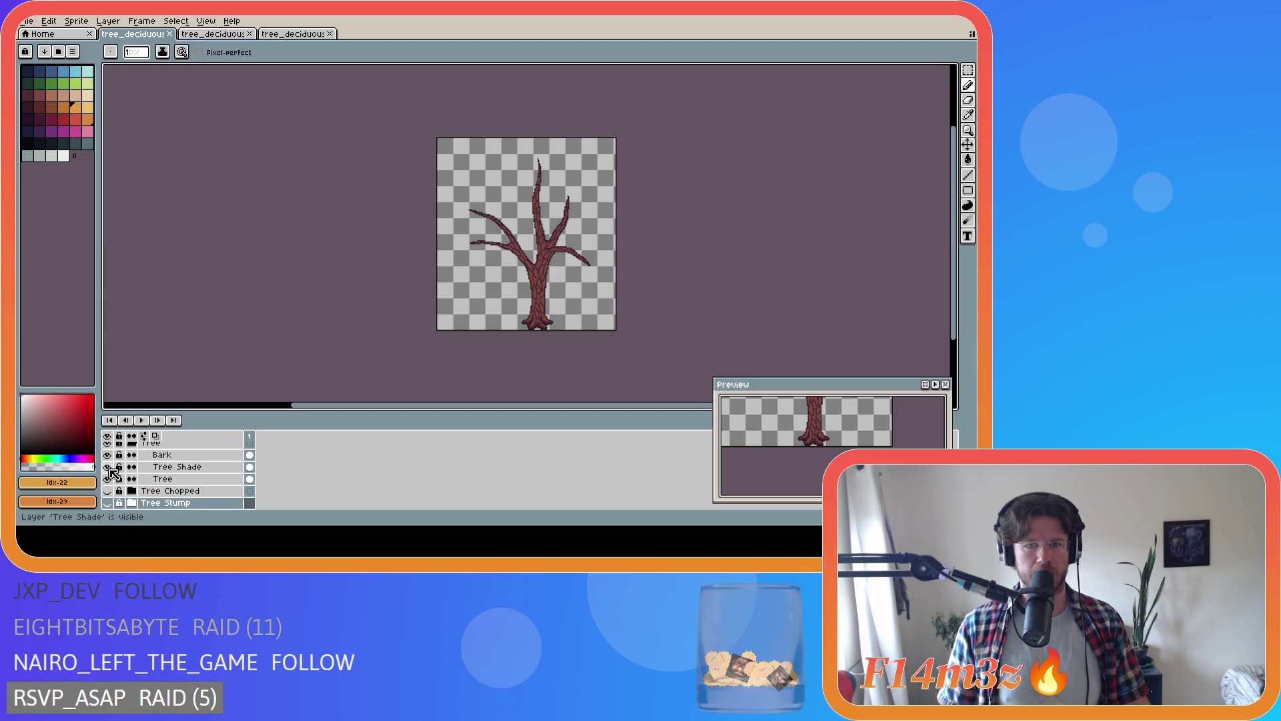
scroll(143, 478, "up", 2)
left_click(133, 491)
scroll(176, 485, "up", 4)
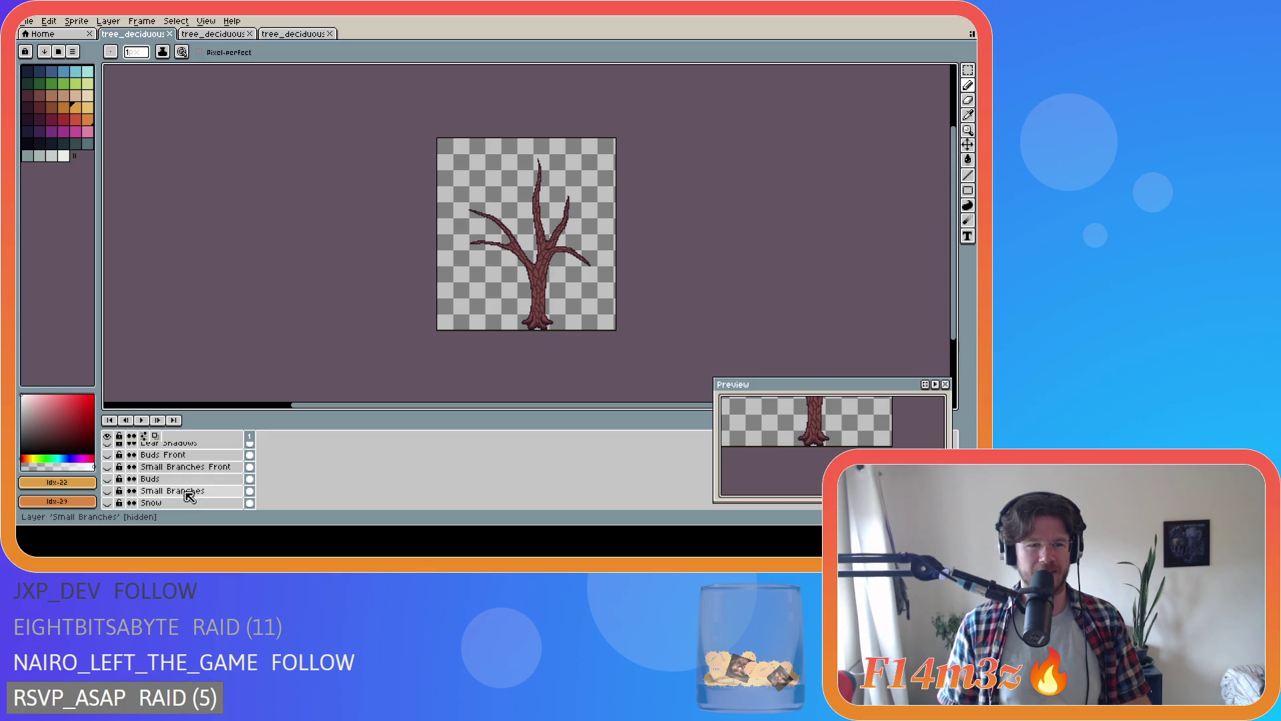
scroll(189, 497, "up", 2)
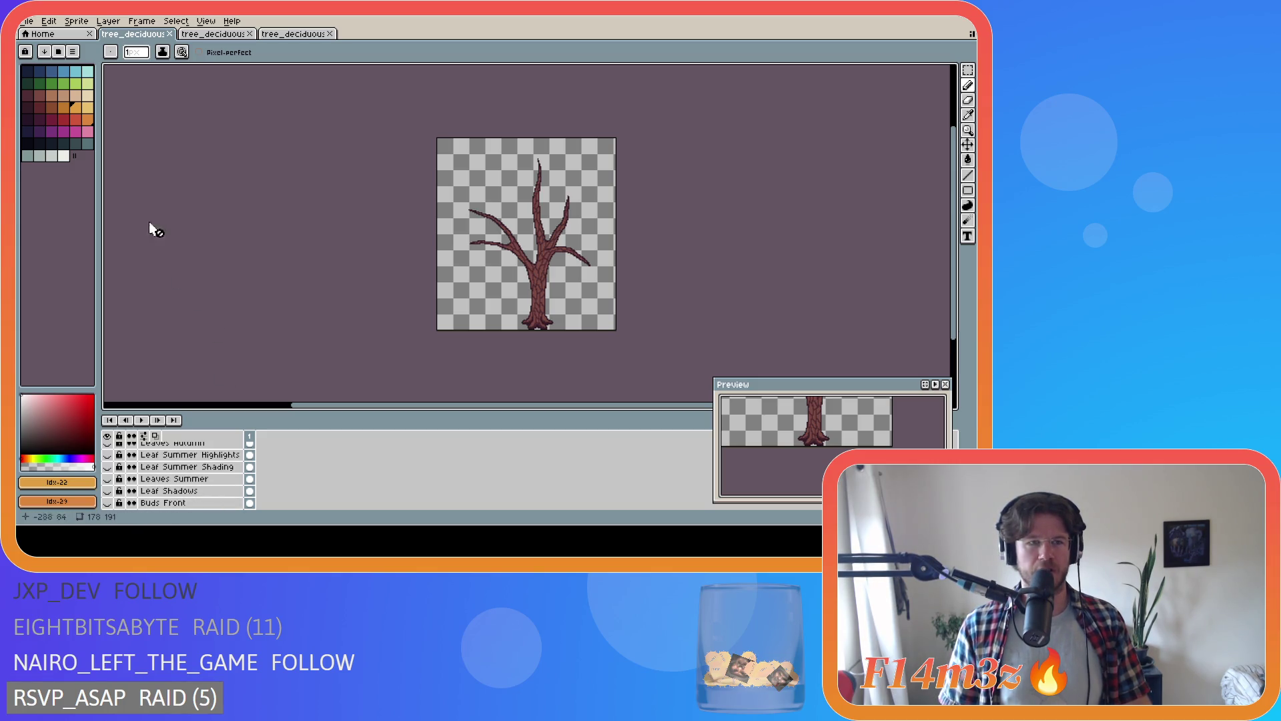
left_click(213, 34)
- Show Tree and Shade, hide Branches Front Copy, Autumn Leaves, Summer Leaves and Leaf Shade, unlock Buds Front
scroll(152, 471, "down", 1)
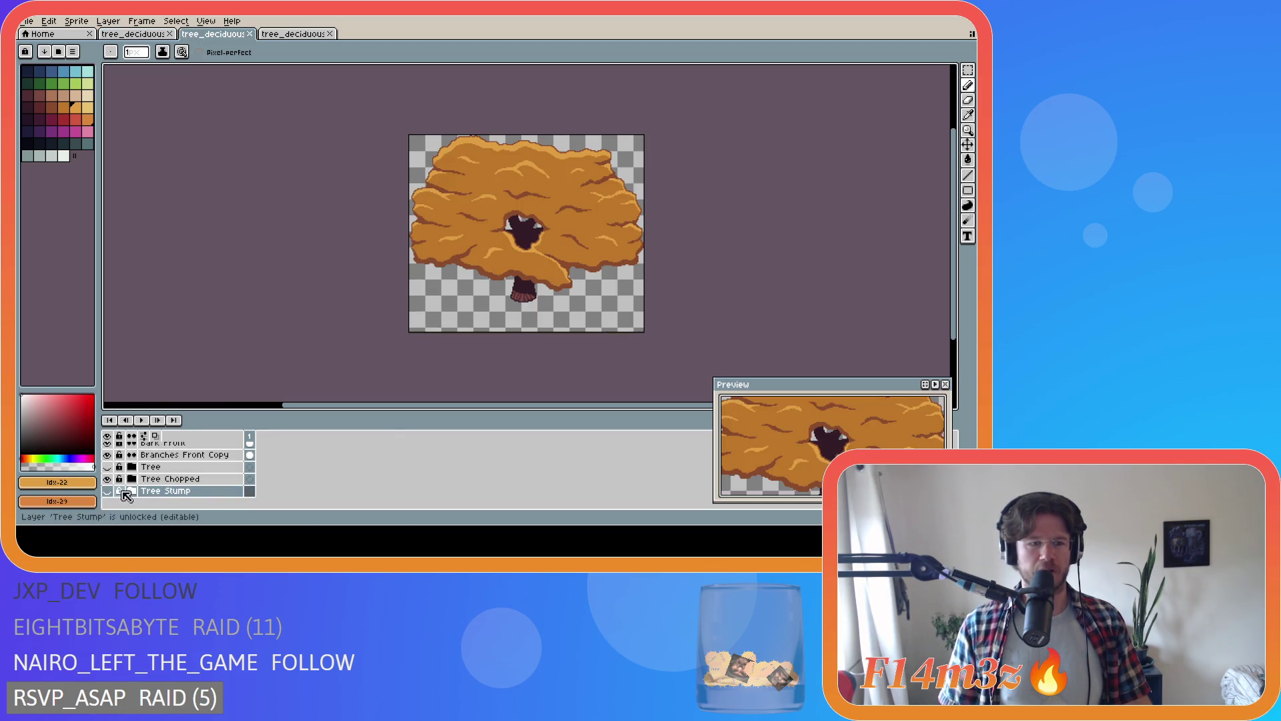
left_click(107, 467)
scroll(112, 477, "up", 2)
left_click(108, 479)
scroll(112, 482, "up", 5)
left_click(119, 484)
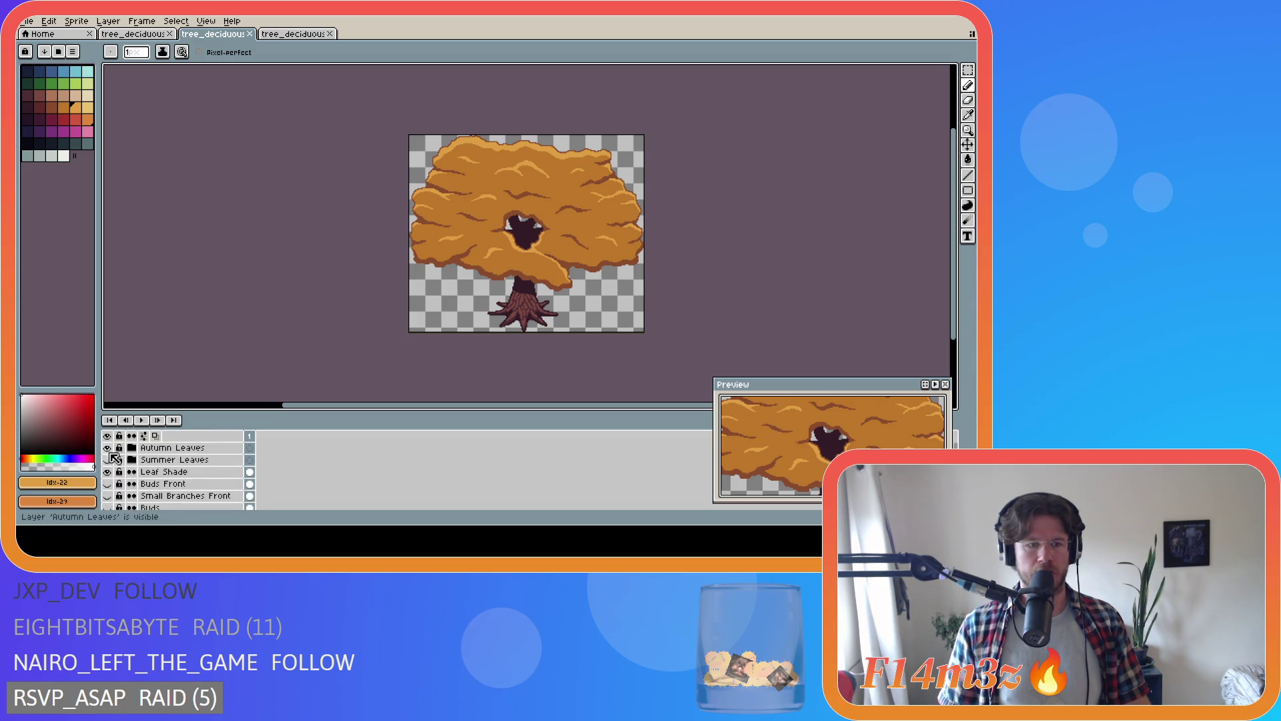
left_click_drag(107, 447, 107, 471)
scroll(132, 482, "down", 3)
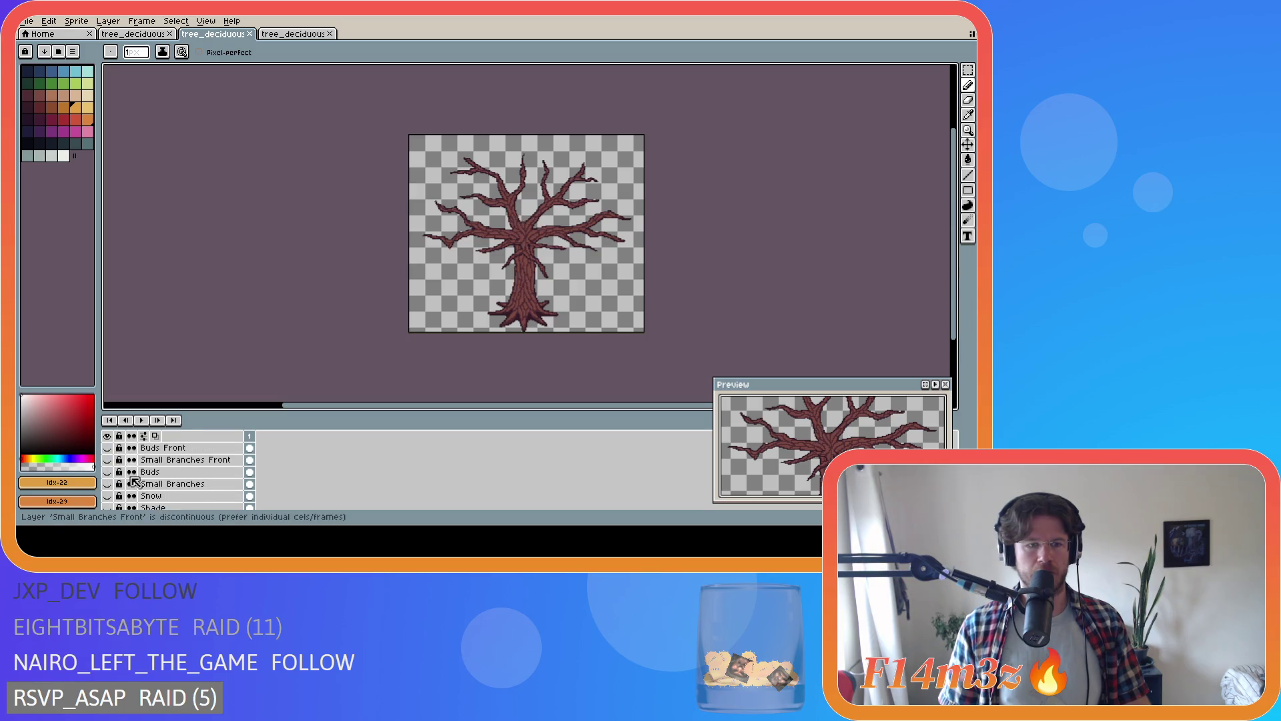
scroll(120, 482, "down", 2)
left_click(107, 484)
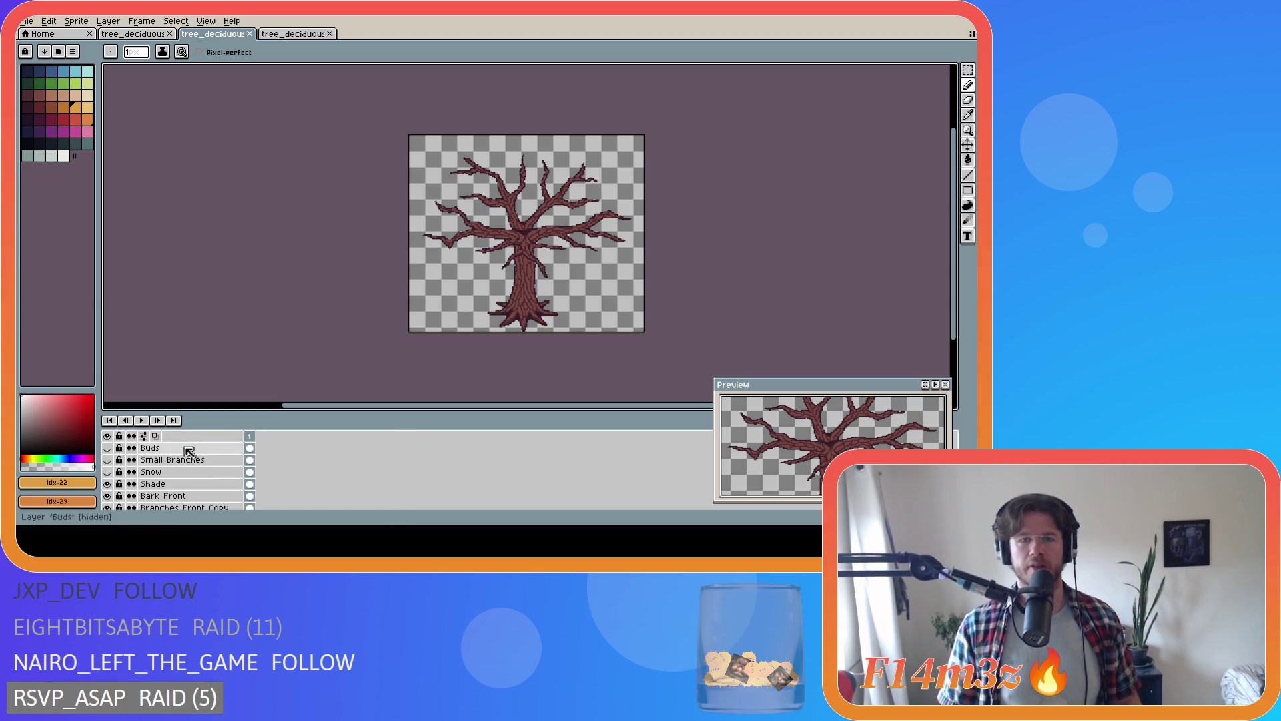
- Review the small and large tree sprites, then return to the medium tree
left_click(134, 34)
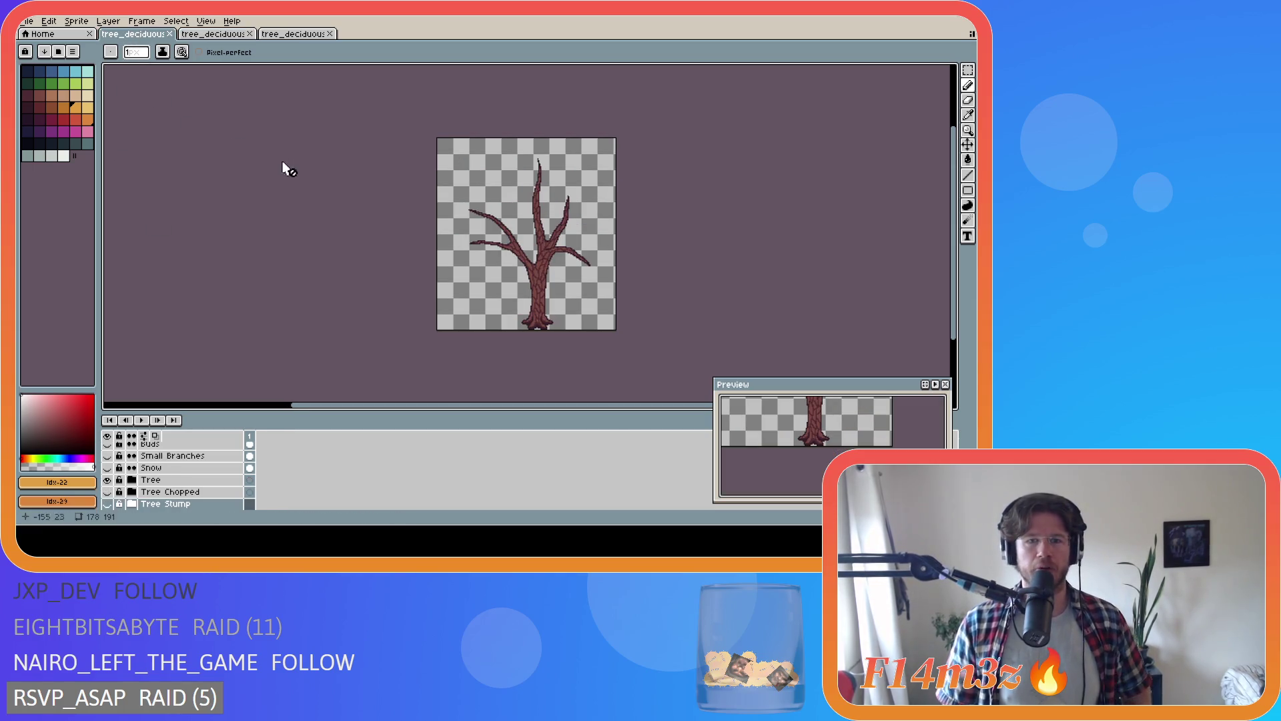
scroll(145, 461, "up", 3)
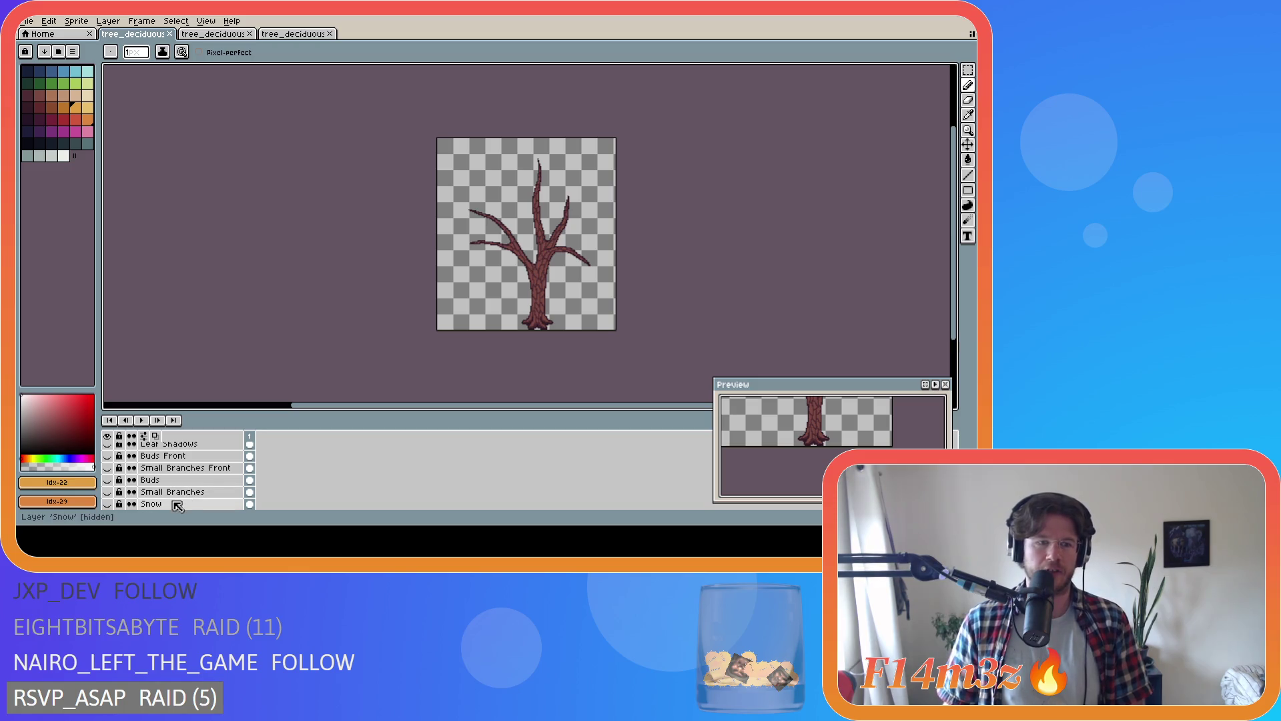
scroll(179, 494, "up", 8)
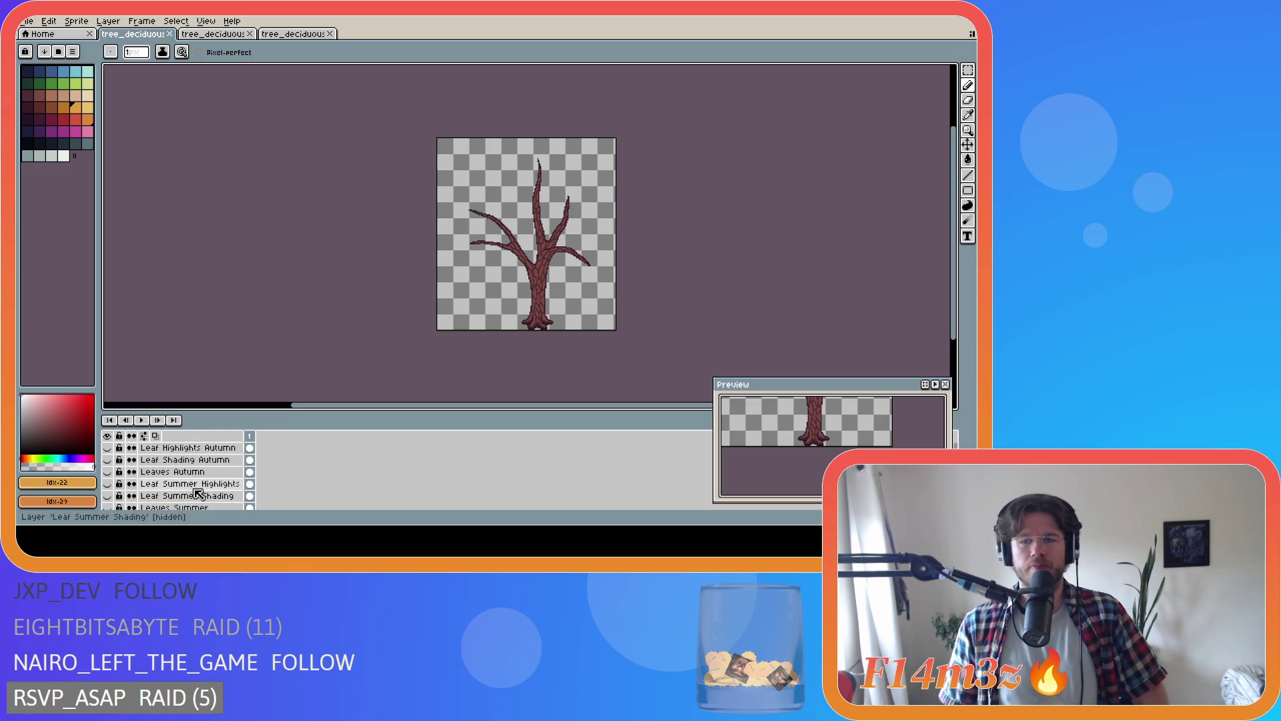
left_click(274, 33)
left_click(217, 34)
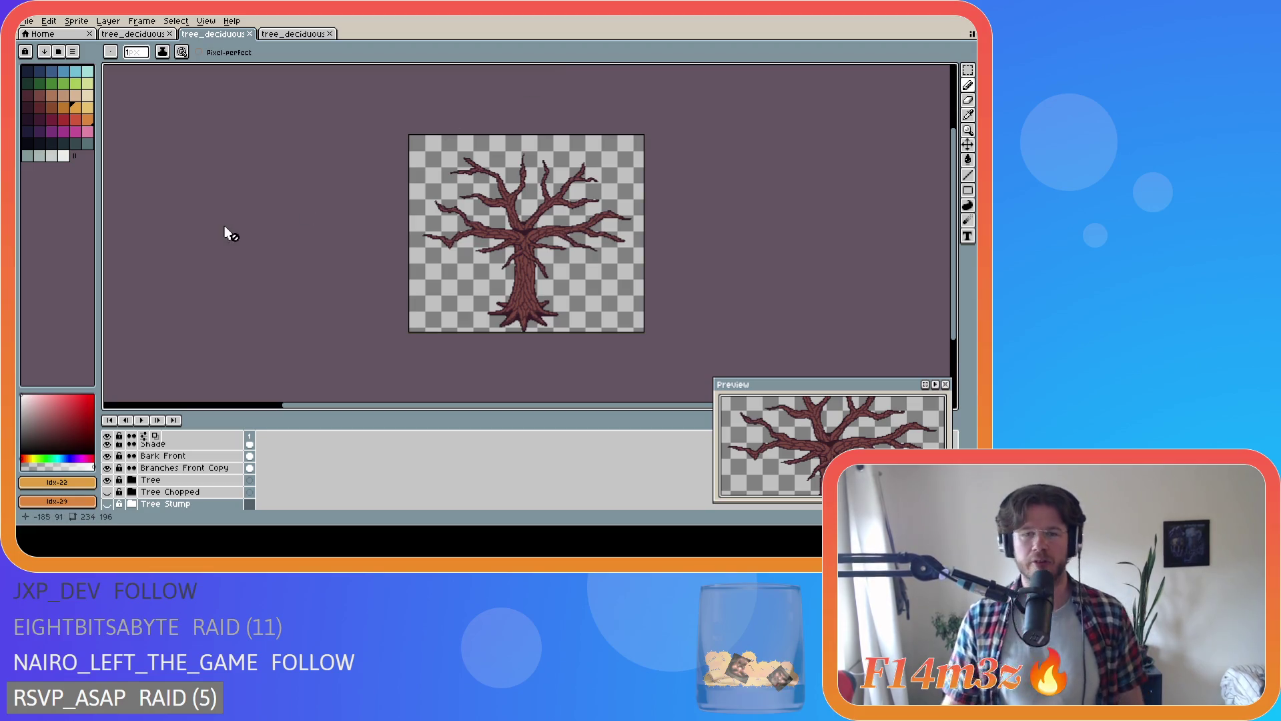
- On the large tree, make the Leaves Front and Leaves Back layers visible
key("ctrl+Tab")
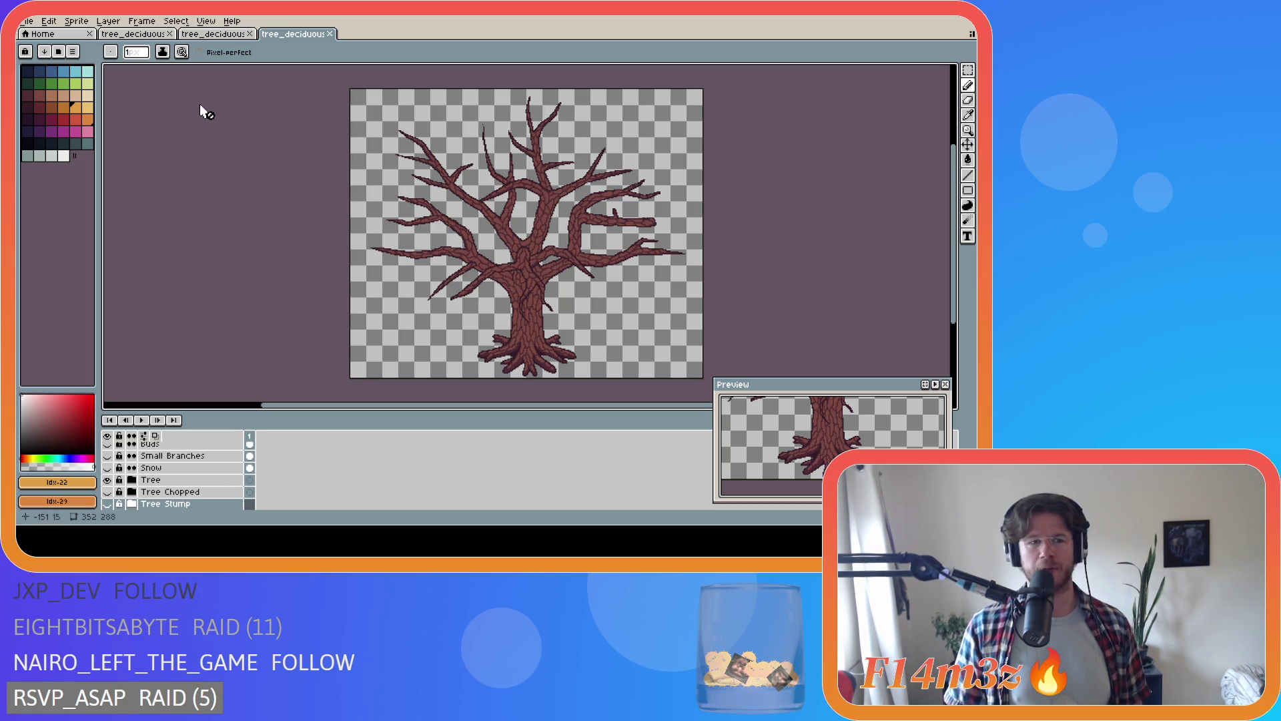
scroll(123, 495, "down", 1)
scroll(122, 494, "up", 5)
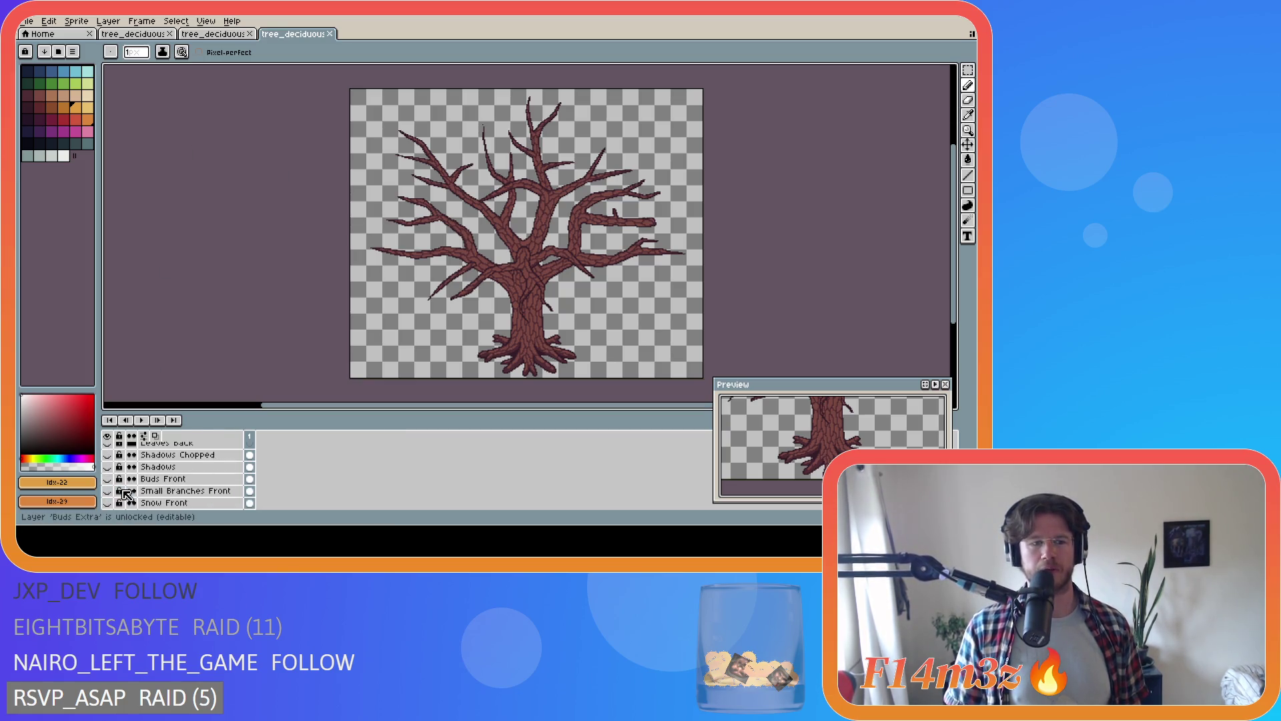
left_click(108, 471)
left_click(107, 471)
left_click(108, 472)
left_click(108, 473)
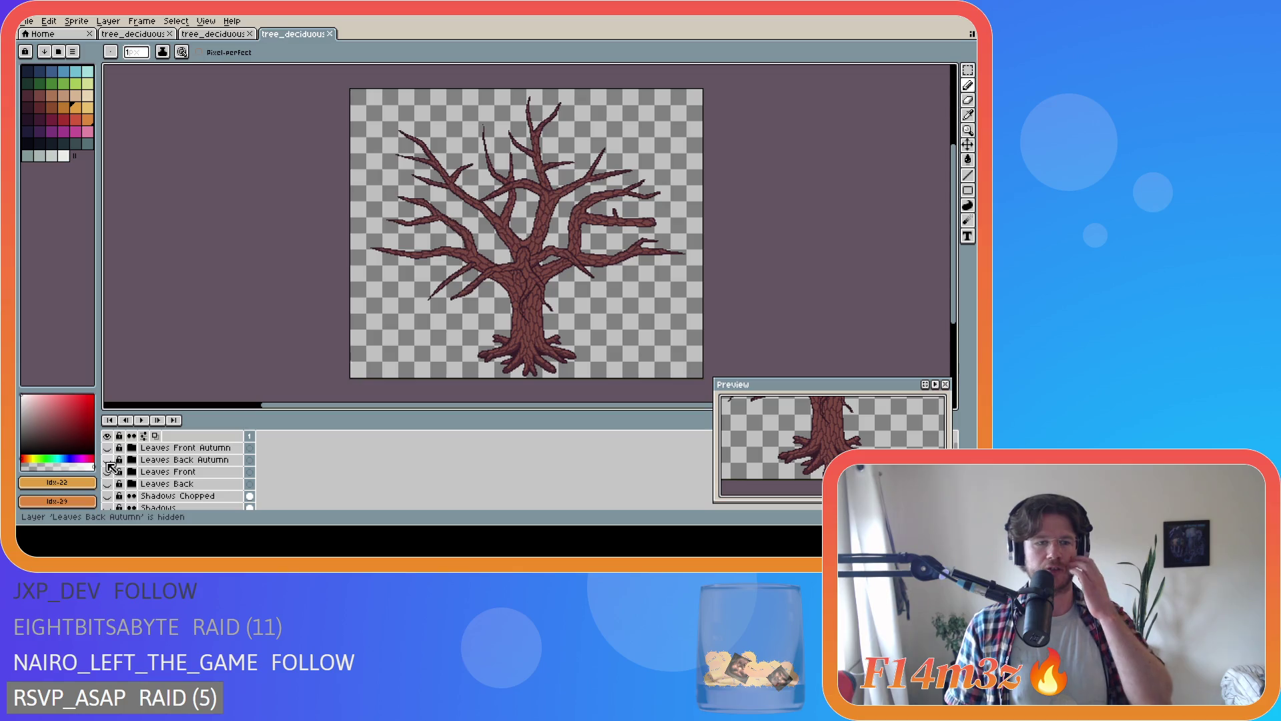
left_click_drag(107, 471, 108, 483)
- Show the Shadows layer on the trunk, then switch over to GameMaker Studio
scroll(152, 491, "down", 1)
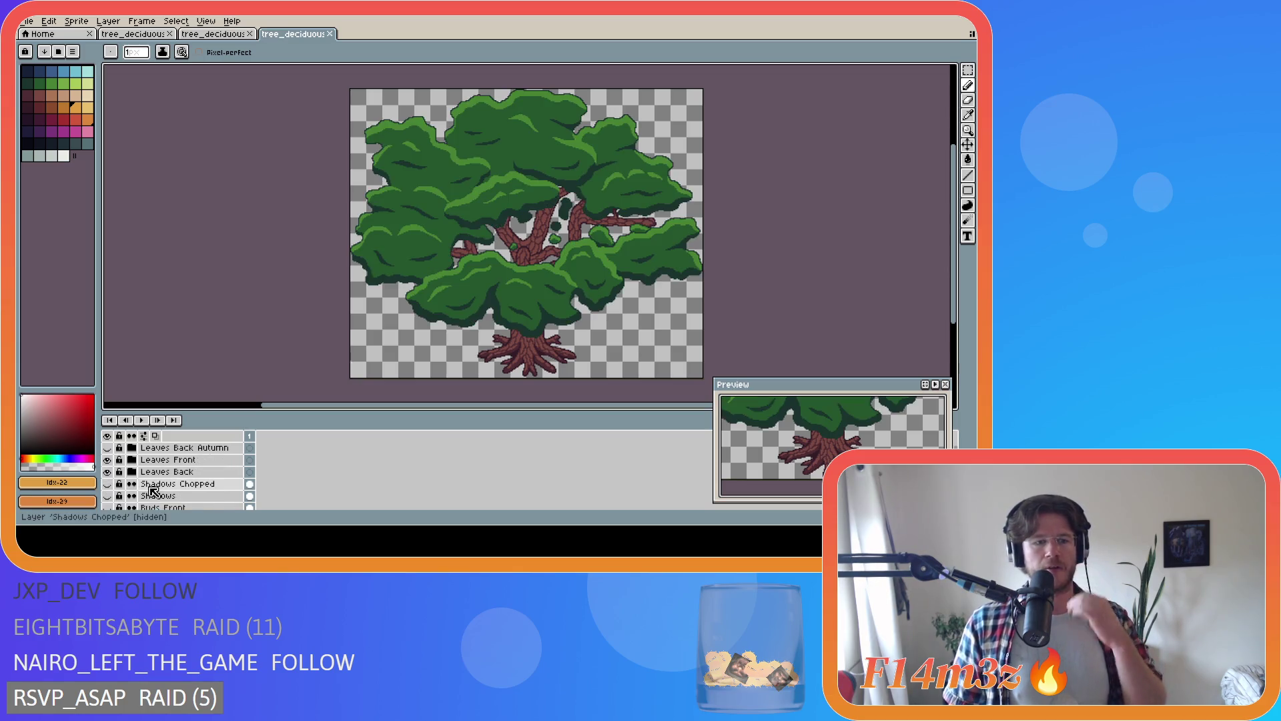
scroll(153, 490, "down", 1)
left_click(107, 483)
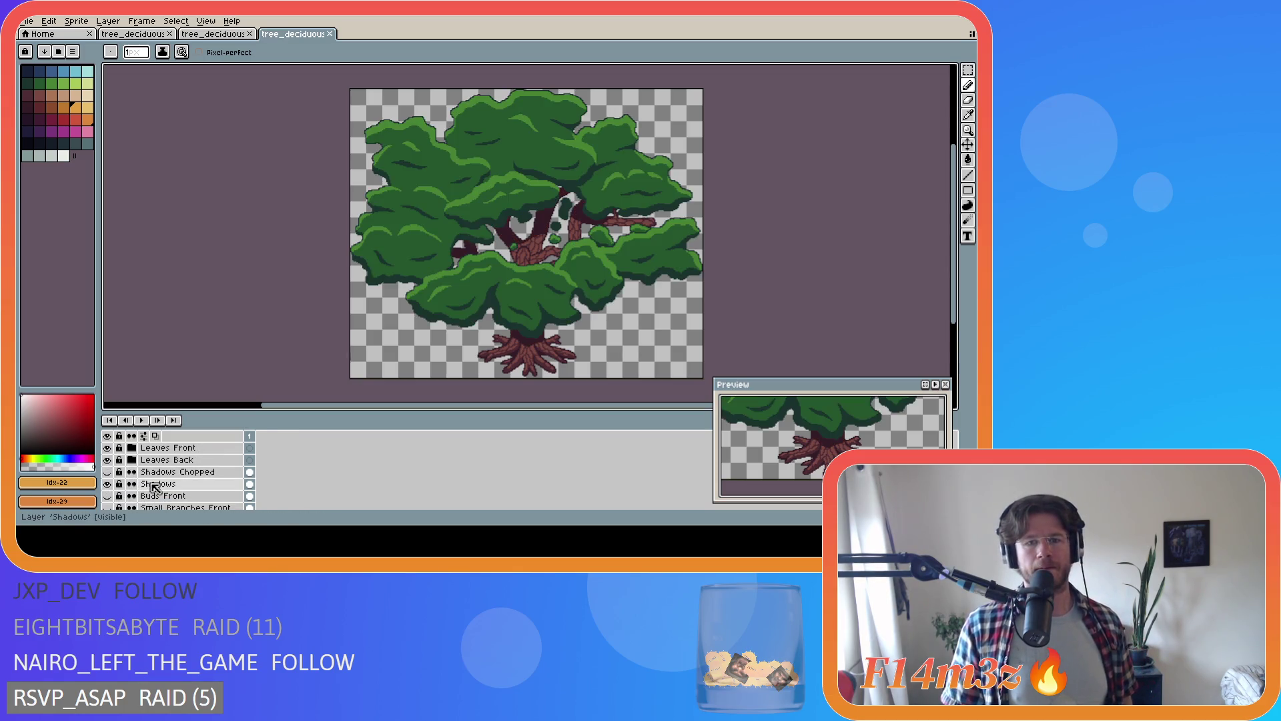
scroll(153, 488, "down", 2)
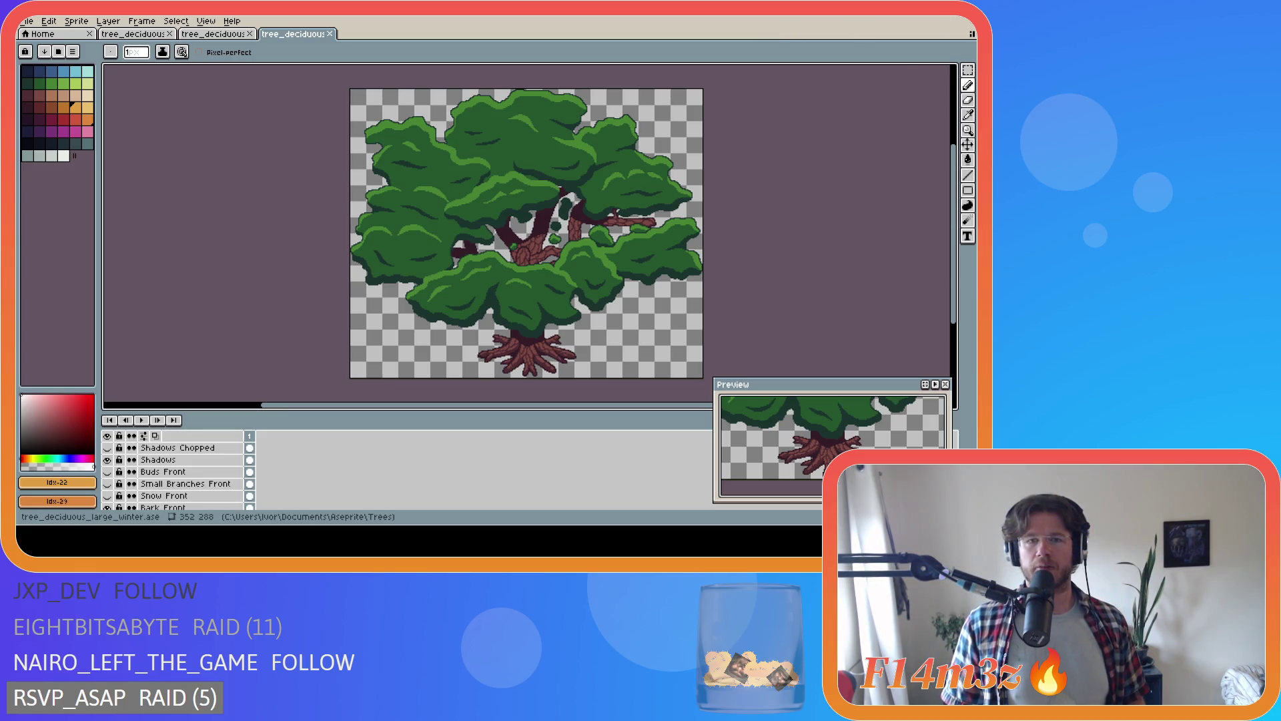
key("alt+Tab")
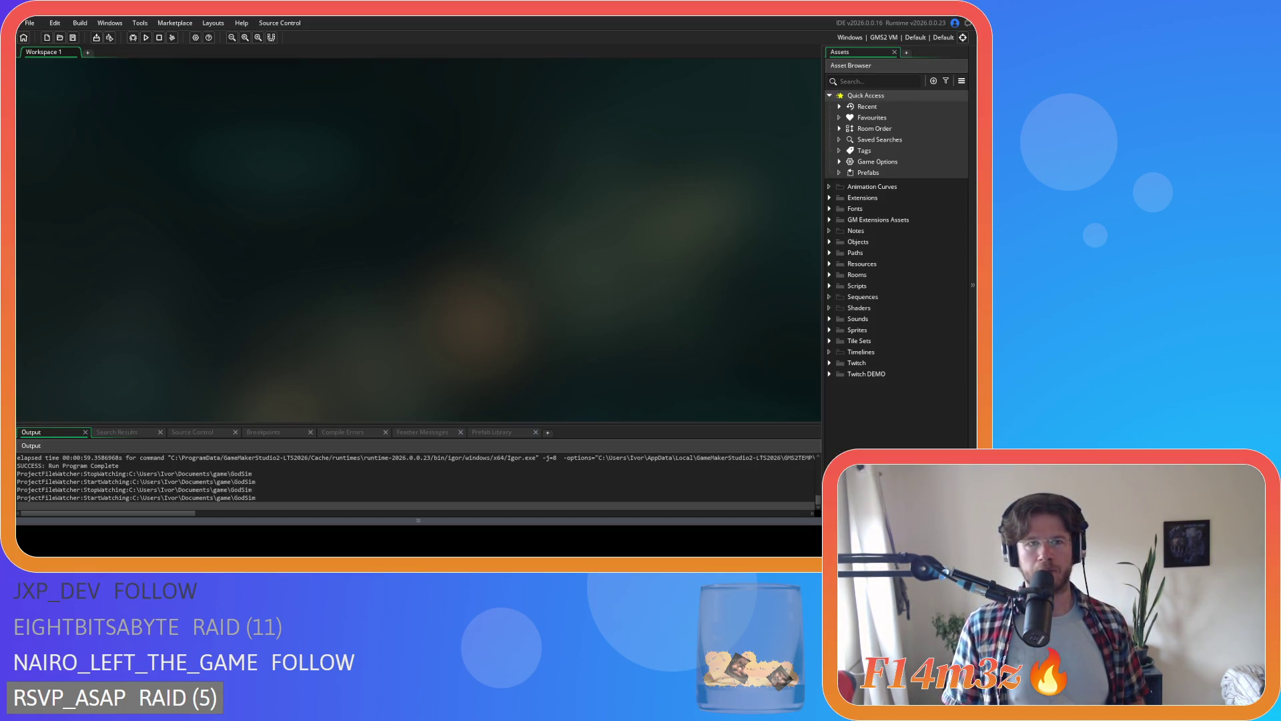